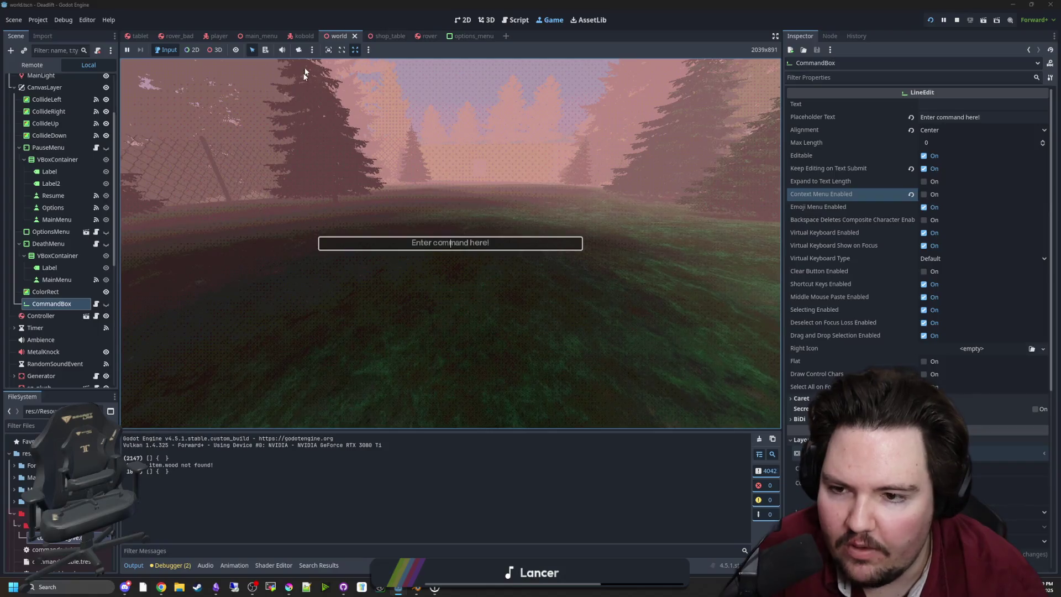
# Spawn five rovers with repeated /give rover commands, then close the command box.
pyautogui.write('/')
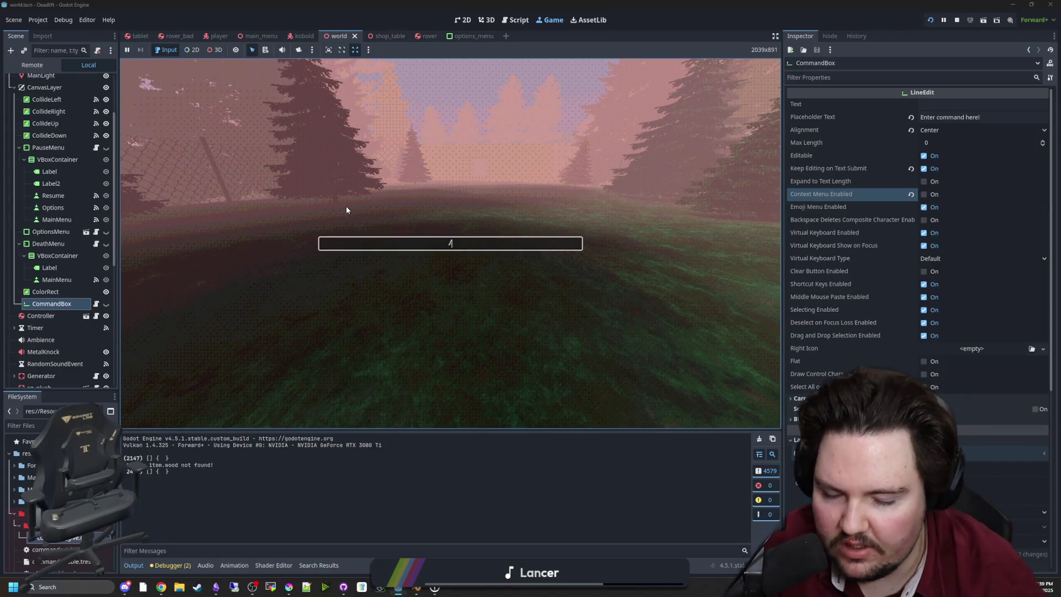
pyautogui.write('give rover')
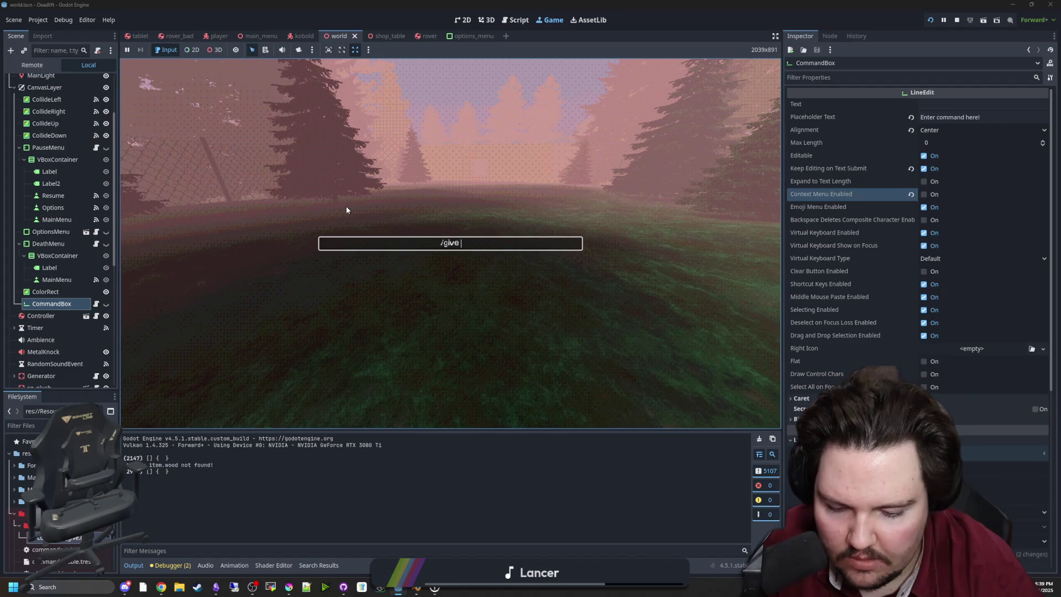
pyautogui.press('Return')
pyautogui.write('/')
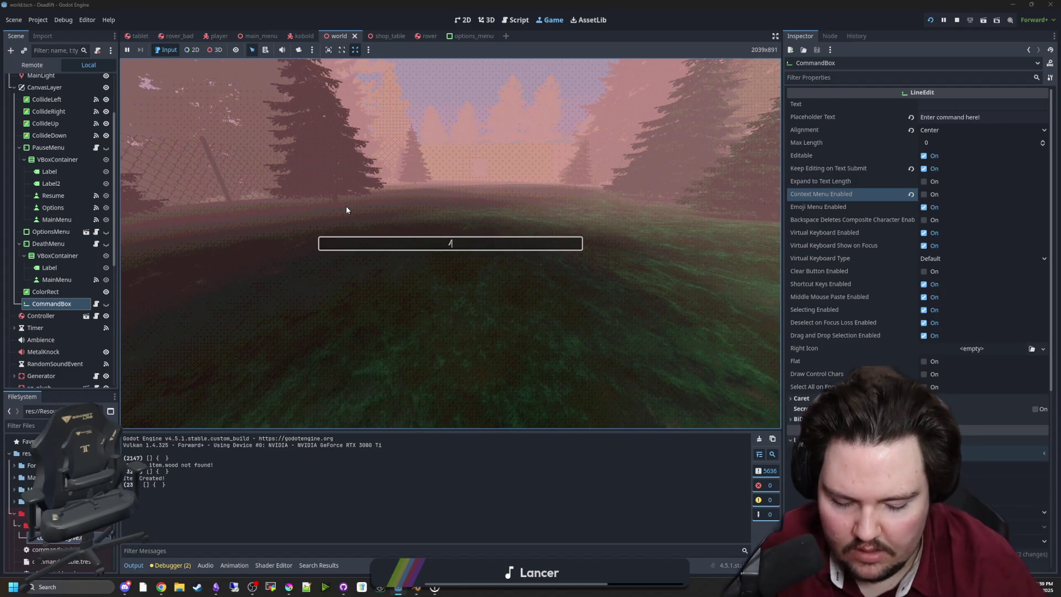
pyautogui.press('Return')
pyautogui.write('/give')
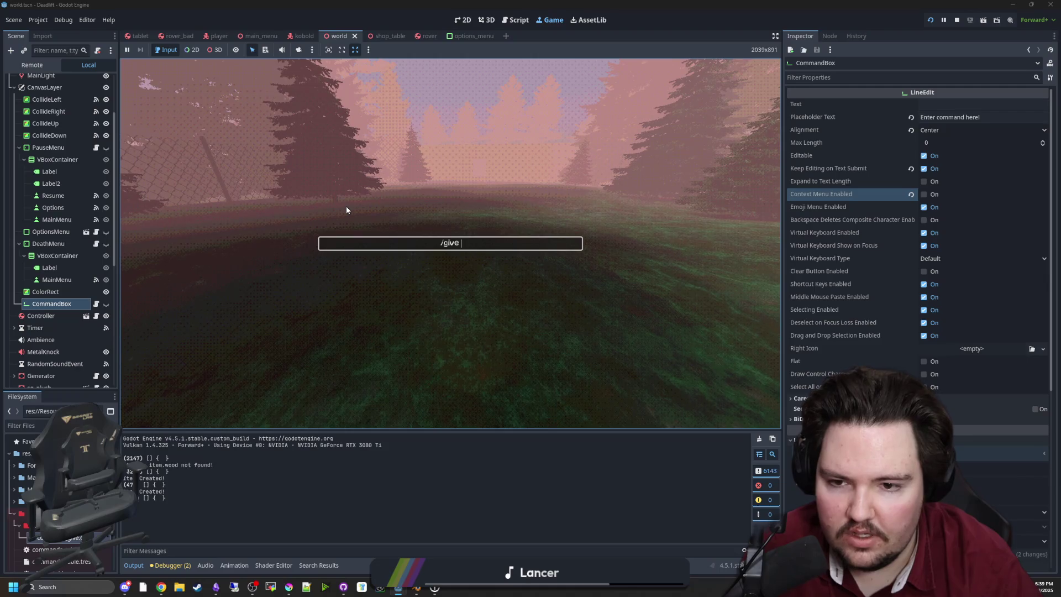
pyautogui.write('rover')
pyautogui.press('Return')
pyautogui.write('/gver')
pyautogui.press('Return')
pyautogui.write('/')
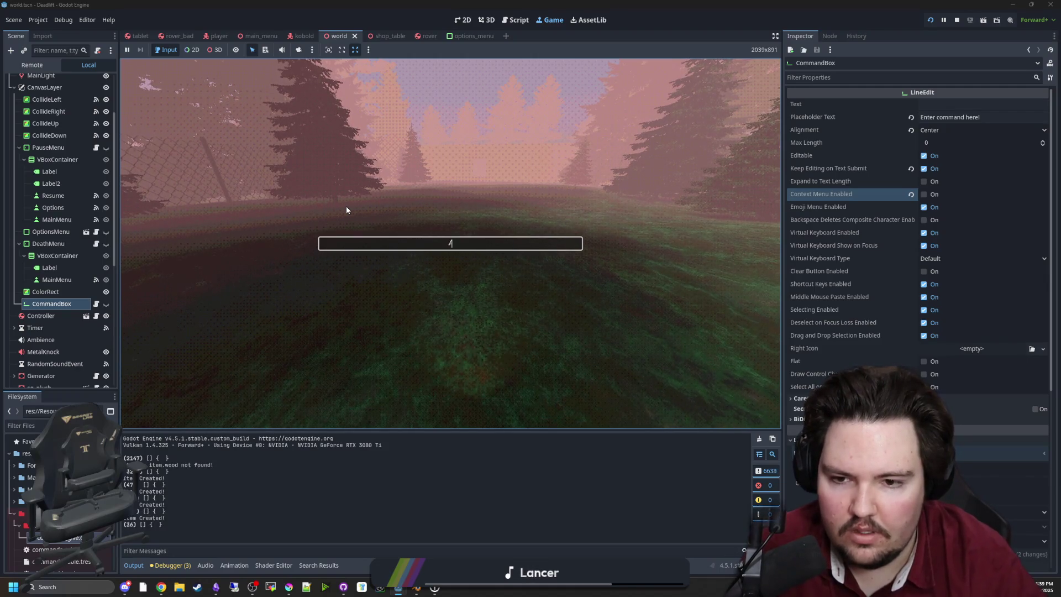
pyautogui.write('rover')
pyautogui.press('Return')
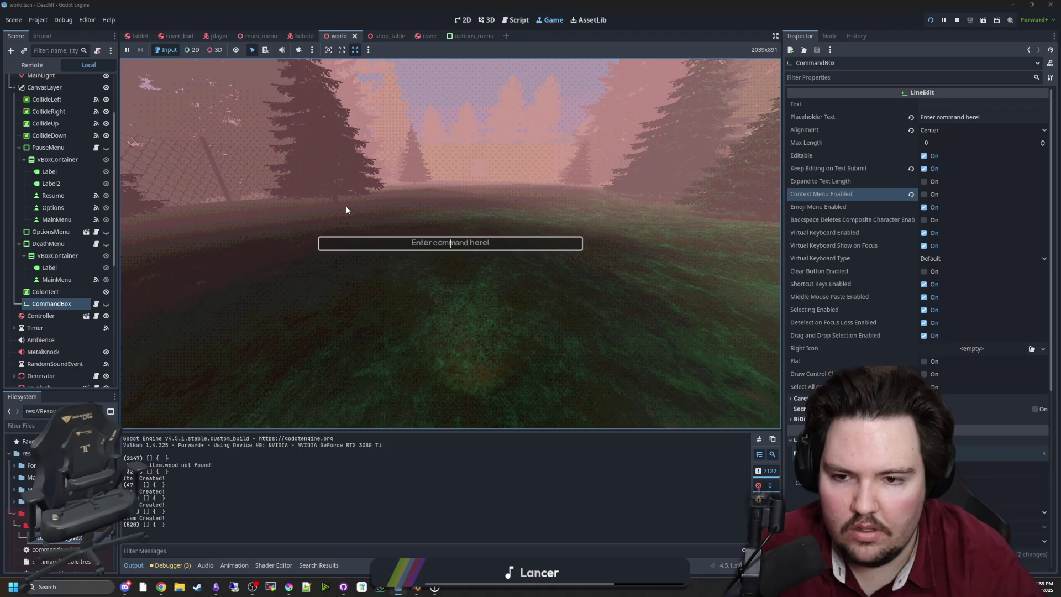
pyautogui.press('Escape')
pyautogui.write('/give ta')
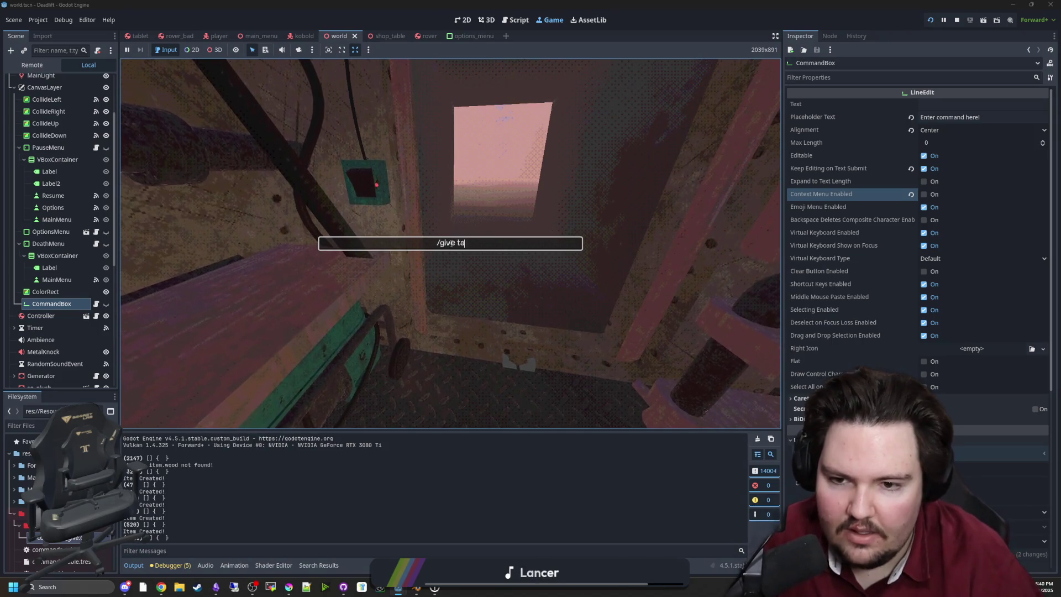
# Spawn a tablet with /give tablet, stow it, and walk out to interact with the rover.
pyautogui.write('blet')
pyautogui.press('Return')
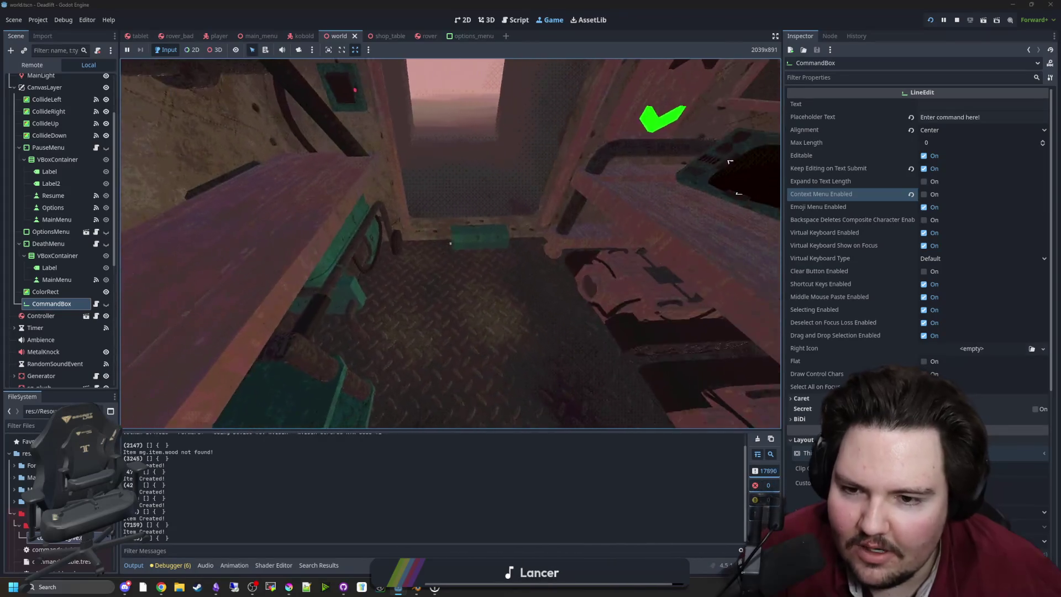
pyautogui.press('Tab')
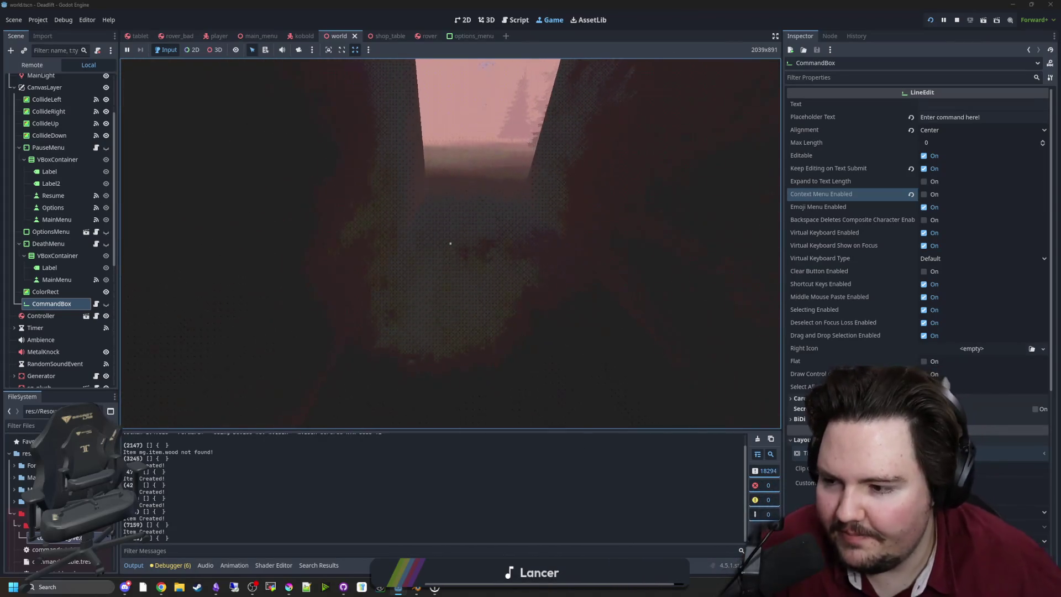
pyautogui.press('w')
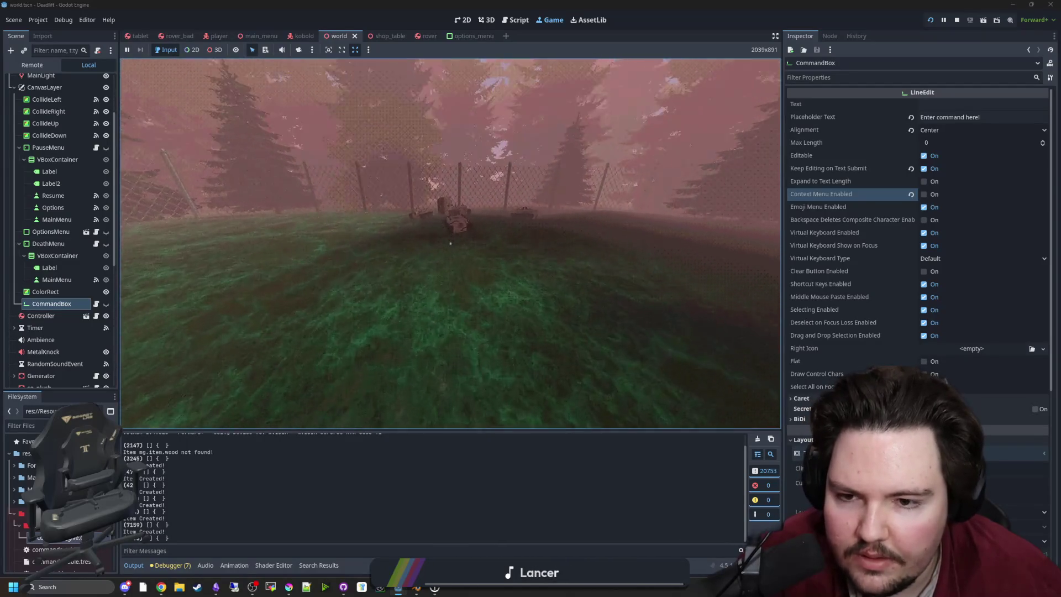
pyautogui.press('e')
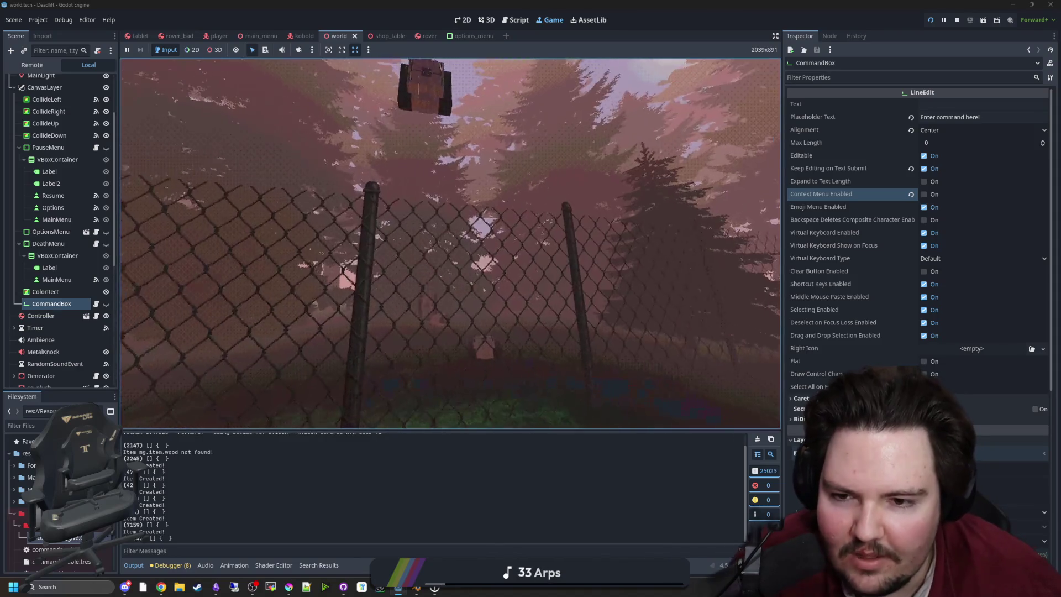
# Walk to the fence and into the foggy field, then stop and relaunch the project.
pyautogui.press('w')
pyautogui.press('s')
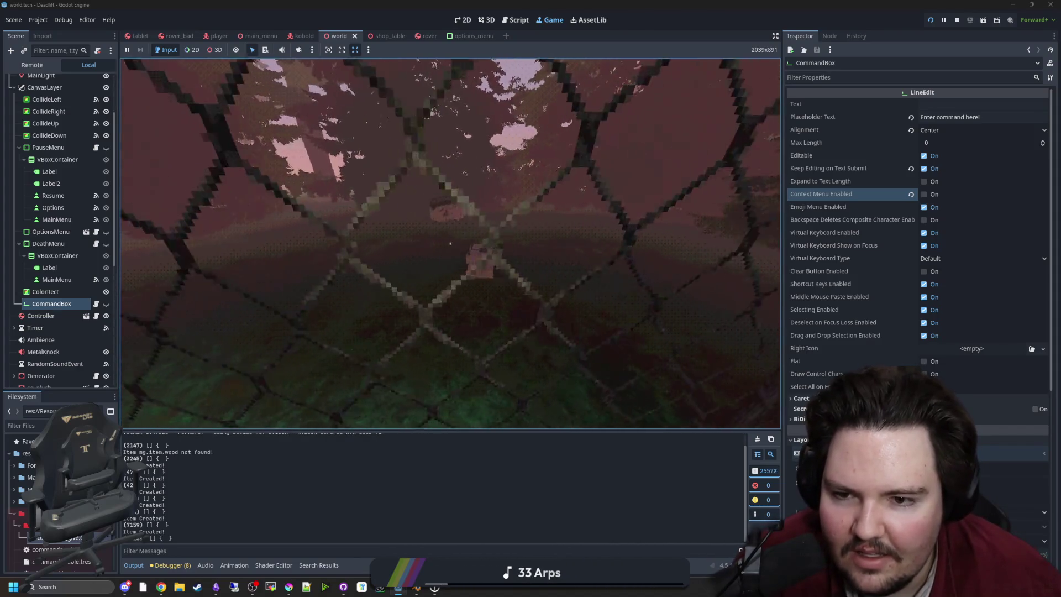
pyautogui.press('s')
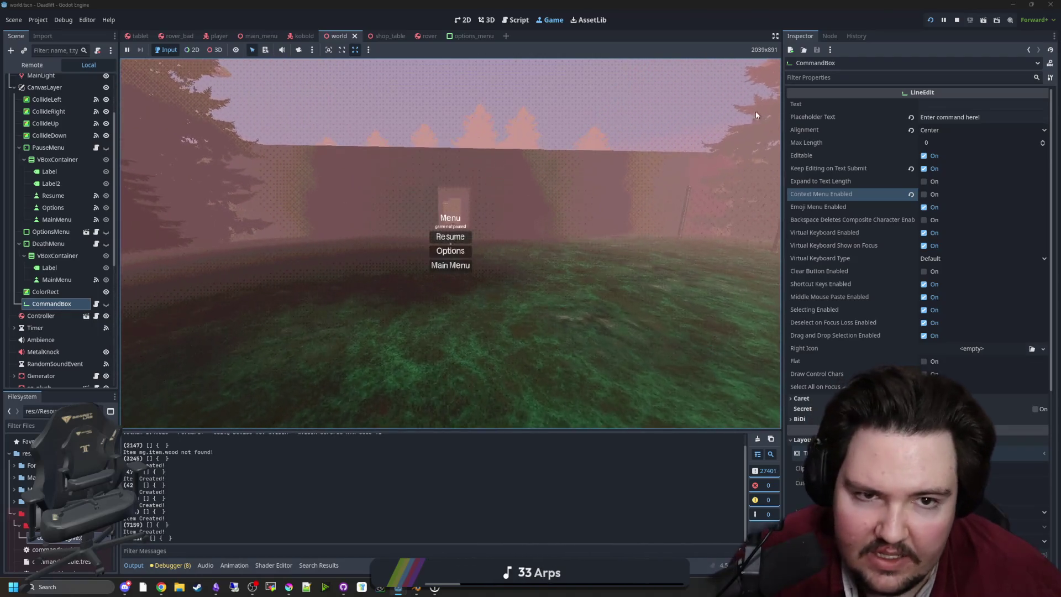
pyautogui.click(961, 20)
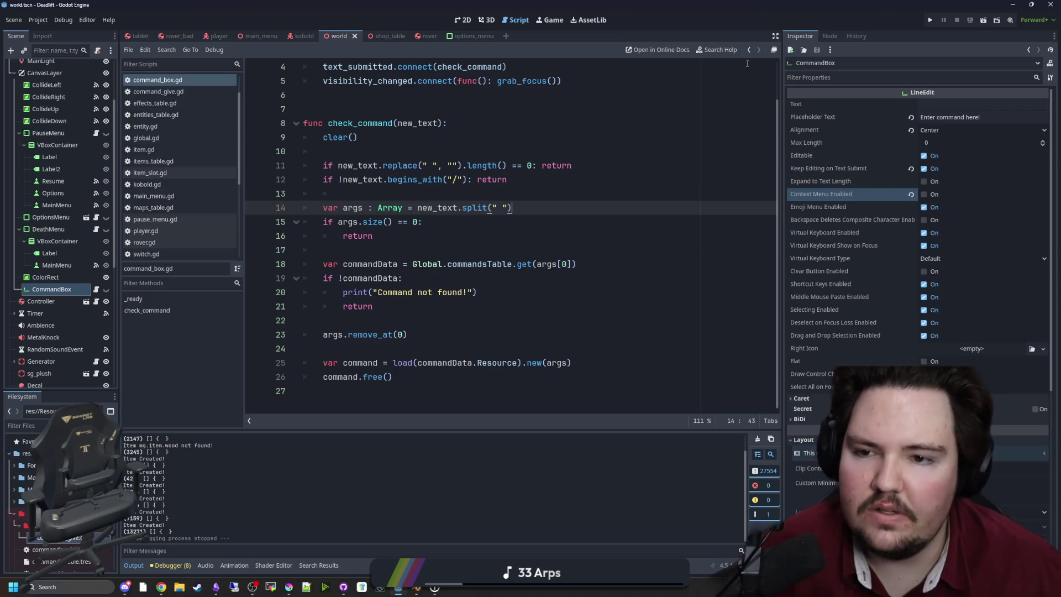
pyautogui.click(932, 20)
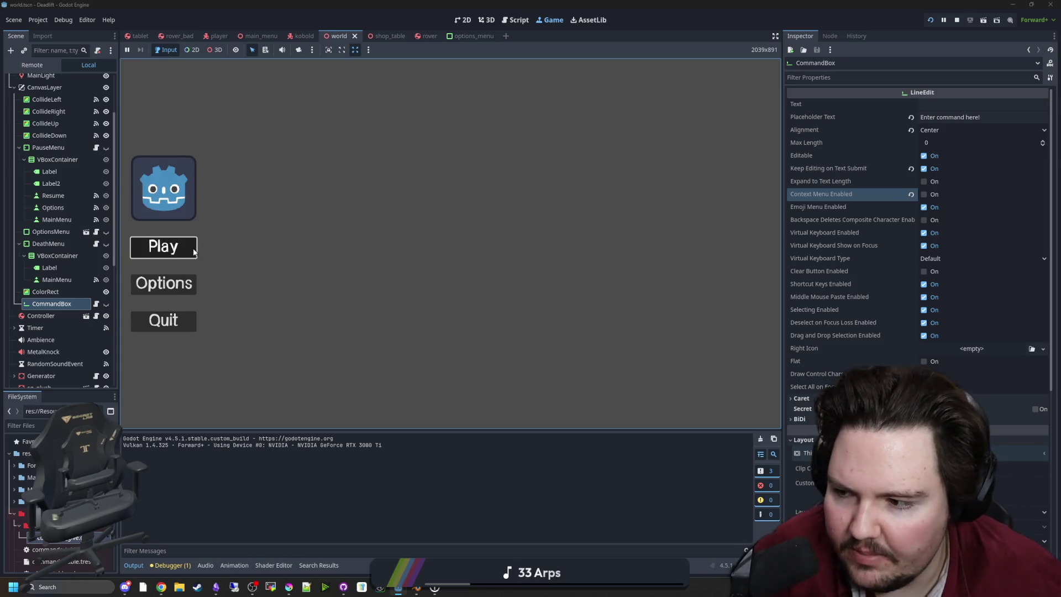
# Start a new game, spawn batteries with /give battery, then set down the jug and pick up the crate.
pyautogui.click(193, 252)
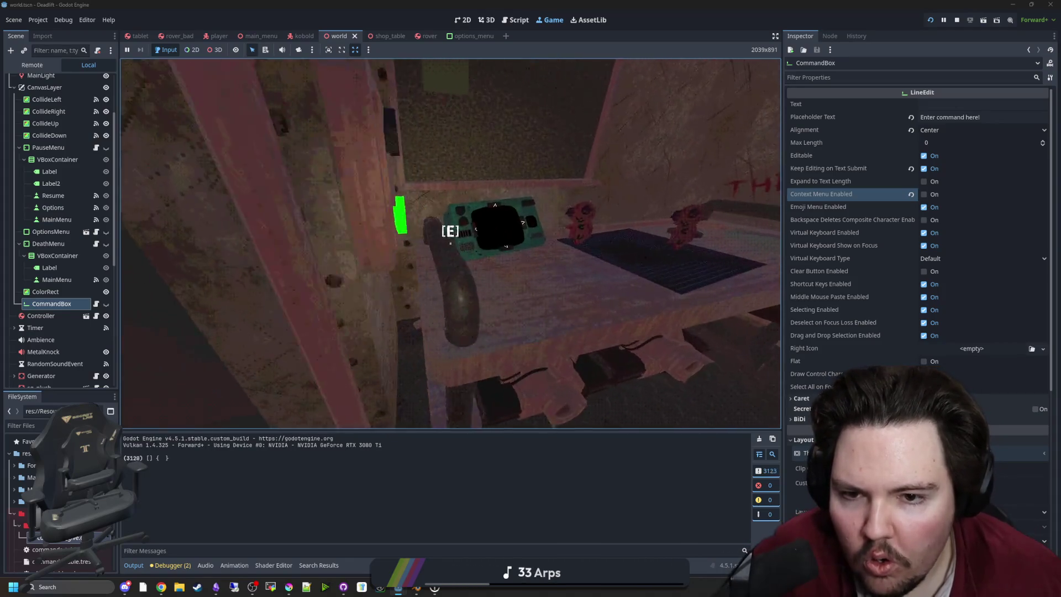
pyautogui.press('`')
pyautogui.write('/give ')
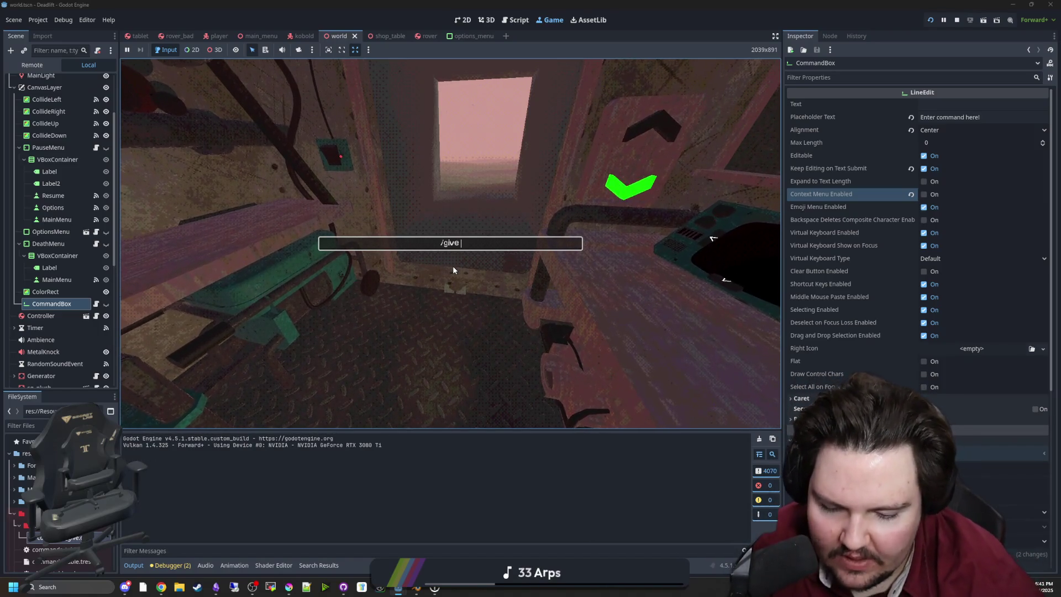
pyautogui.write('battery')
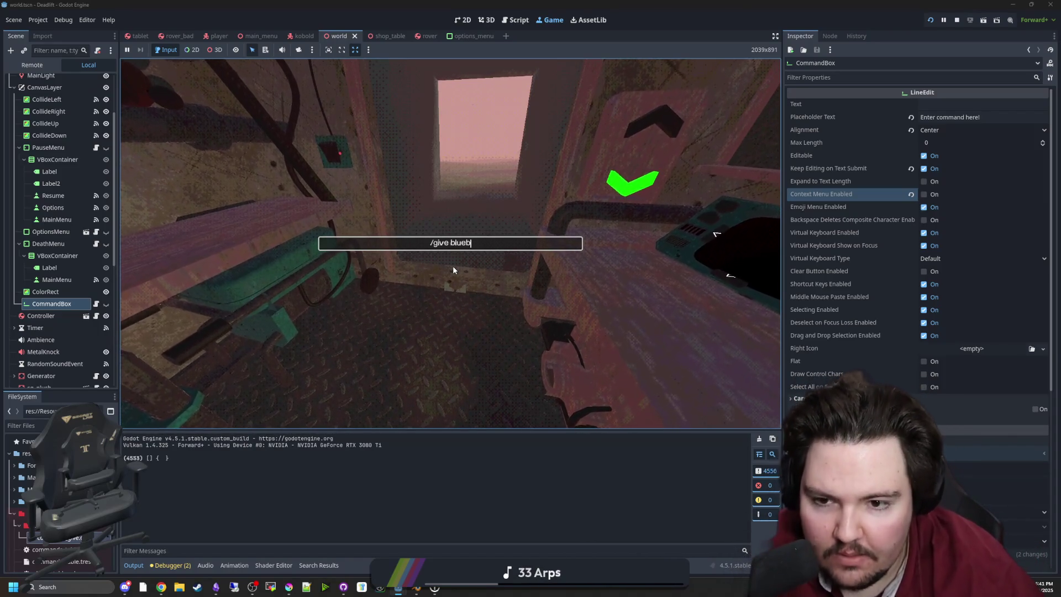
pyautogui.press('Return')
pyautogui.write('/give battery')
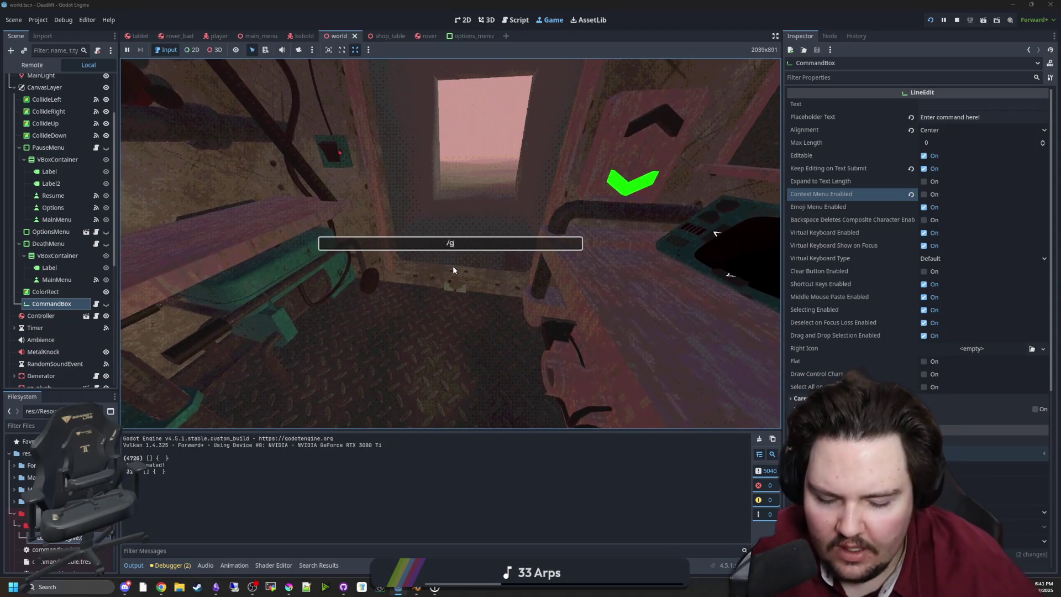
pyautogui.press('Return')
pyautogui.press('Escape')
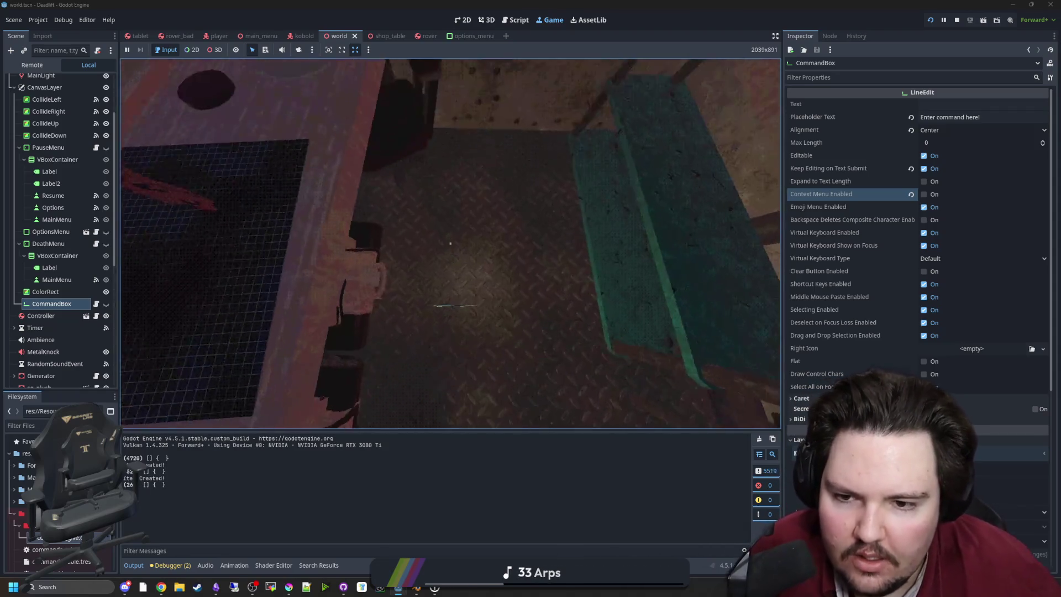
pyautogui.press('e')
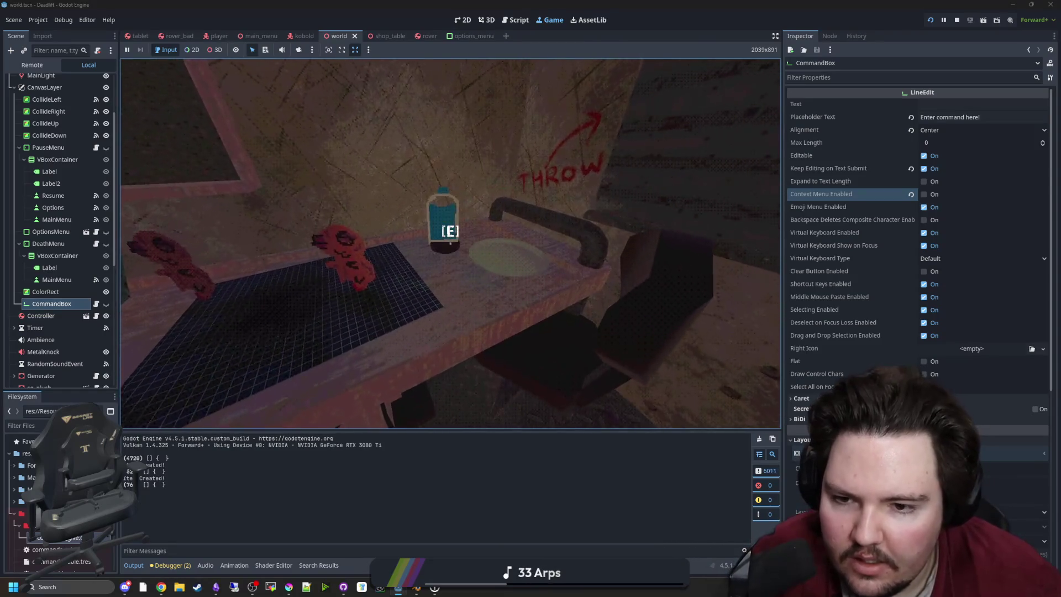
pyautogui.press('e')
pyautogui.press('e')
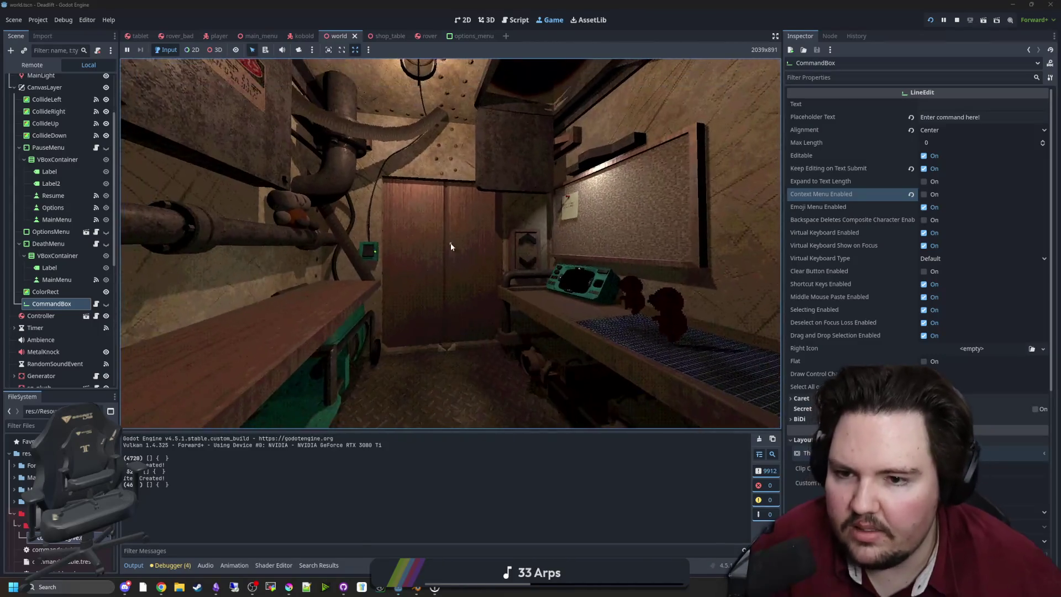
# In player.gd, change line 382 to 'if !Global.paused && canInput:' and save.
pyautogui.press('super')
pyautogui.press('super')
pyautogui.scroll(3, 44, 332)
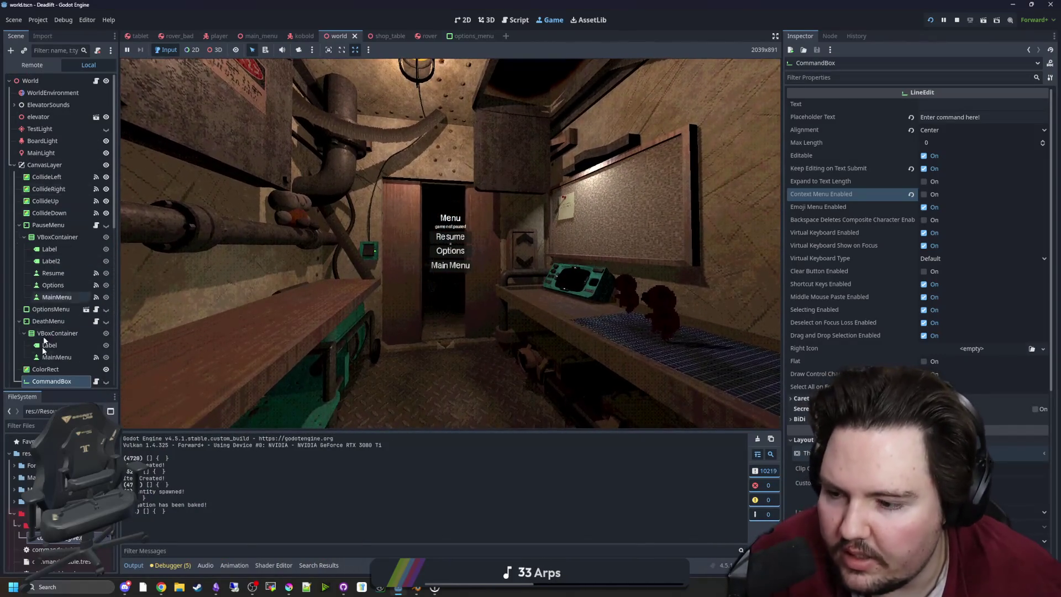
pyautogui.write('player')
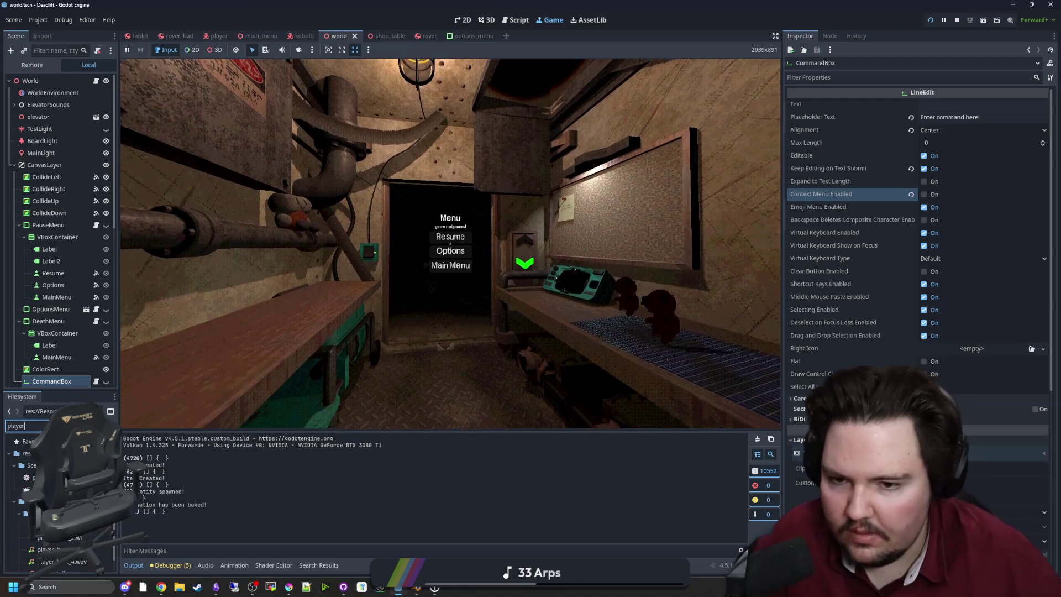
pyautogui.doubleClick(30, 477)
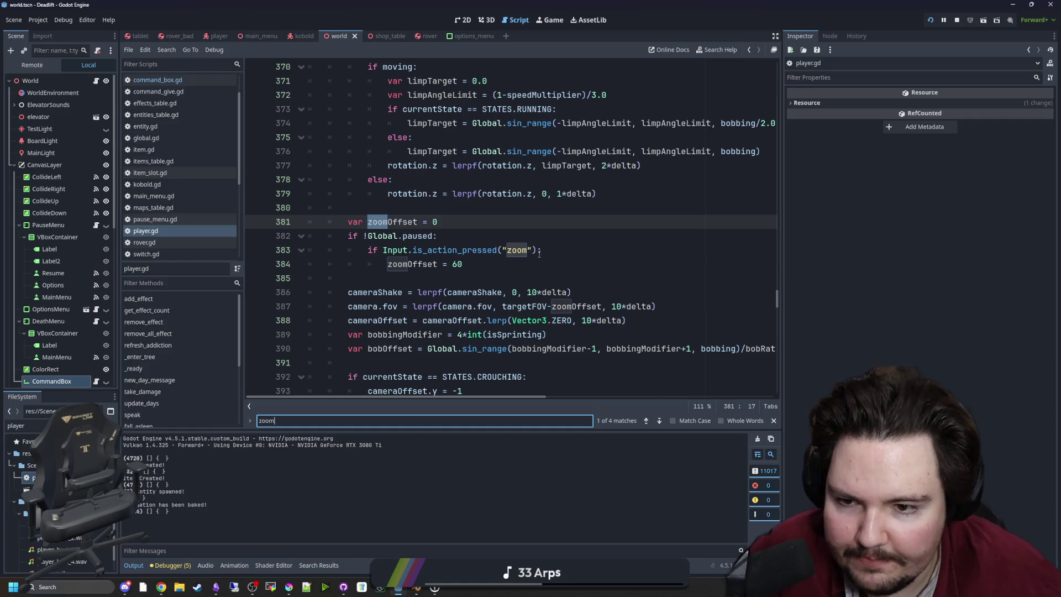
pyautogui.write('&& canInput')
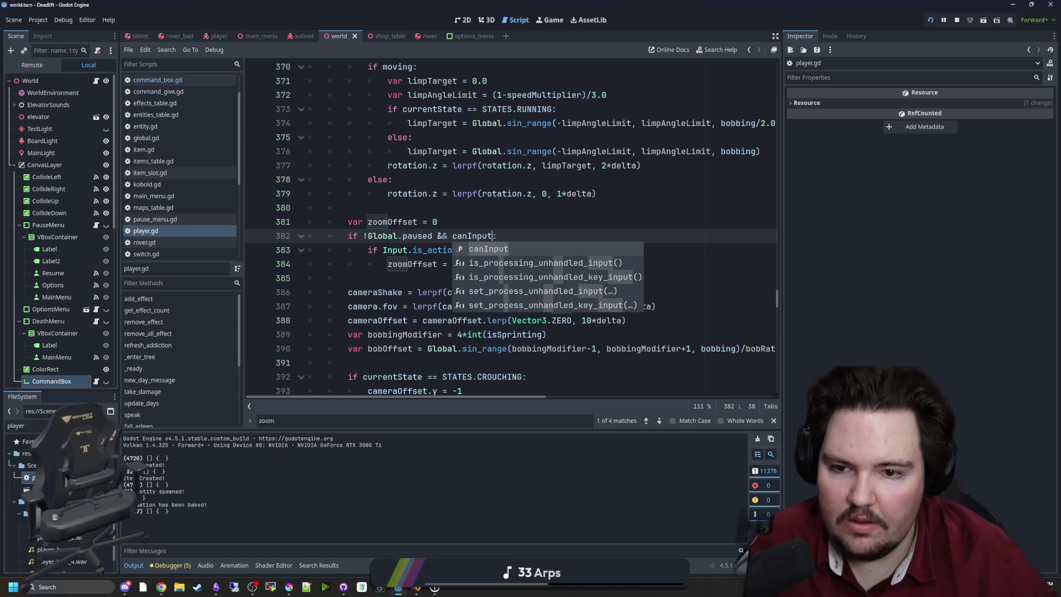
pyautogui.press('Return')
pyautogui.press('Up')
pyautogui.hotkey('ctrl', 's')
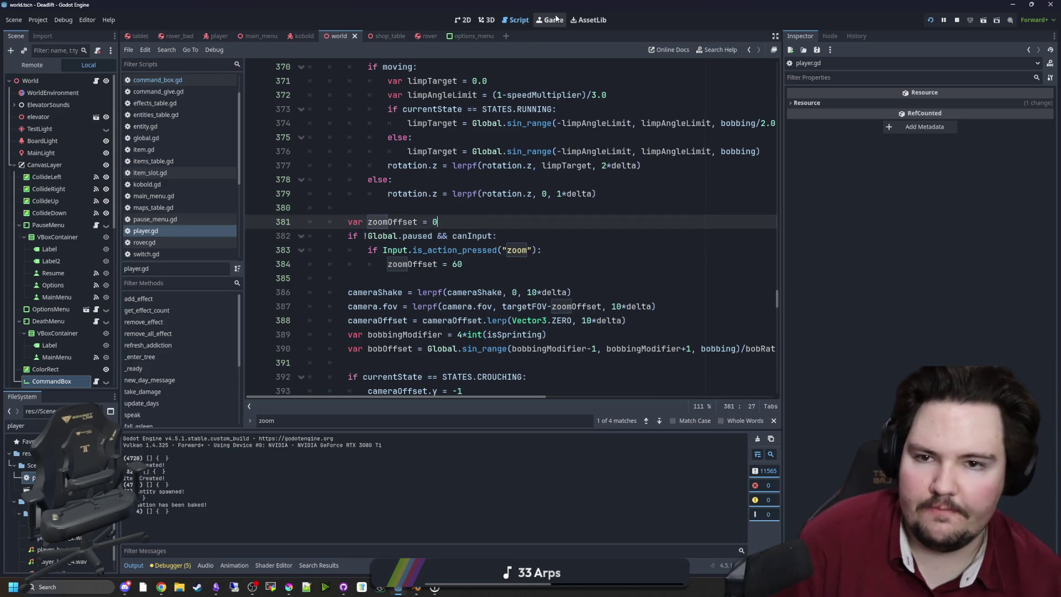
pyautogui.press('Up')
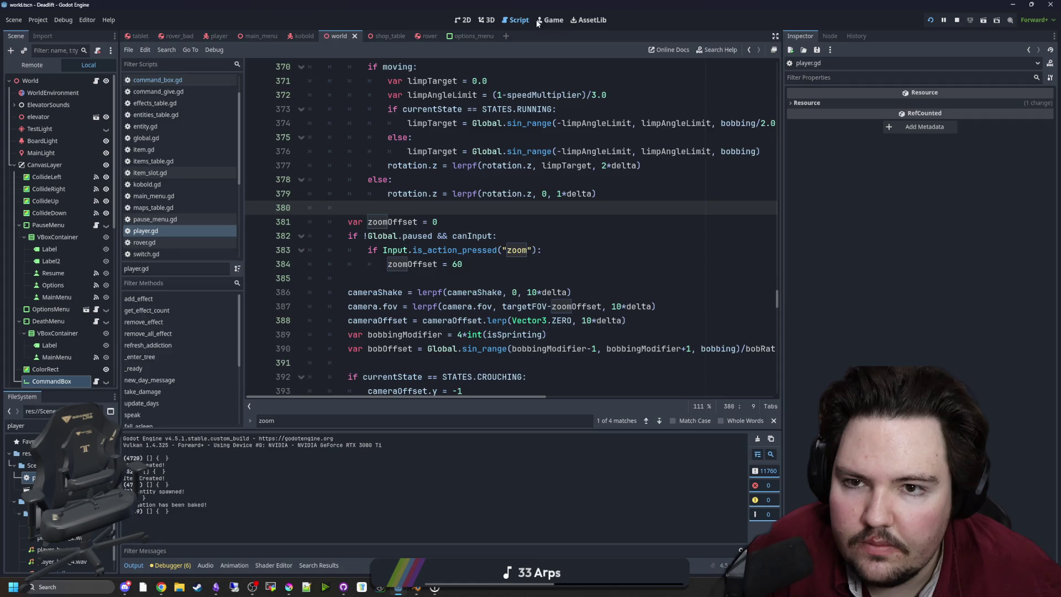
# In the running game, raise the tablet's rover screen, then lower it and pause.
pyautogui.click(539, 21)
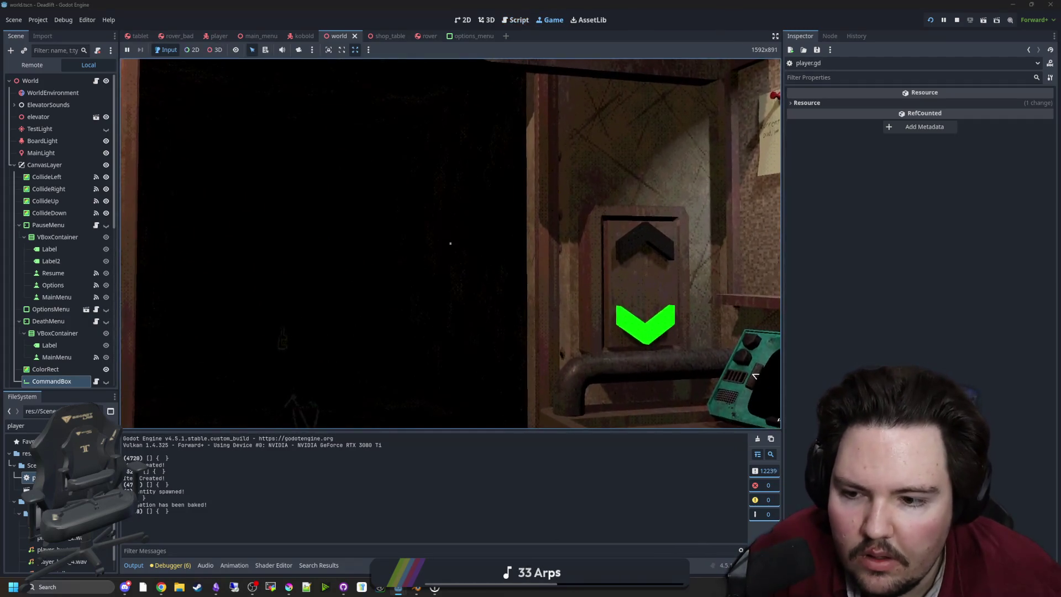
pyautogui.click(451, 243)
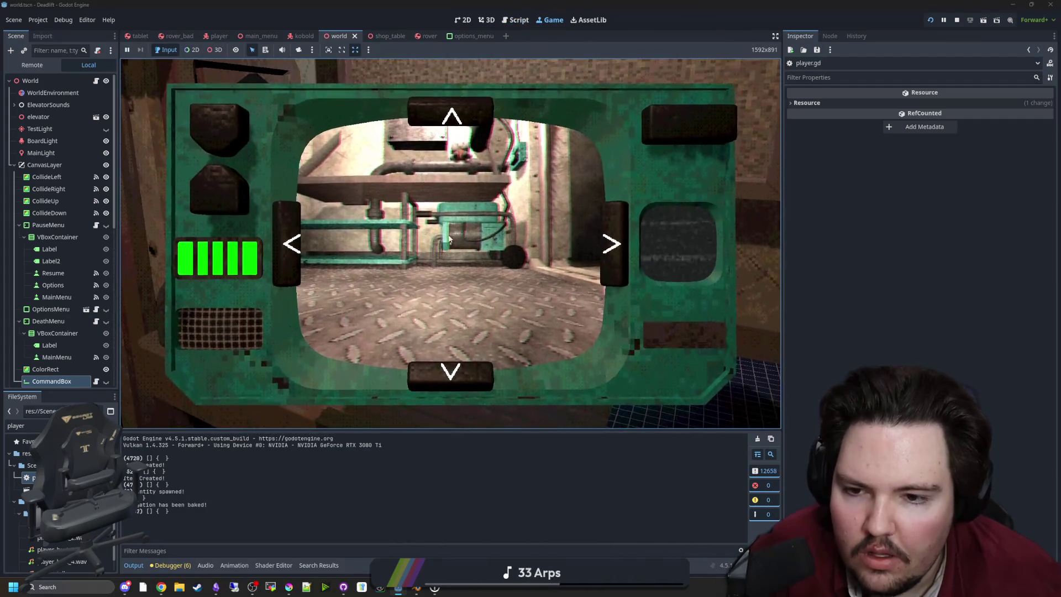
pyautogui.press('Escape')
pyautogui.press('Escape')
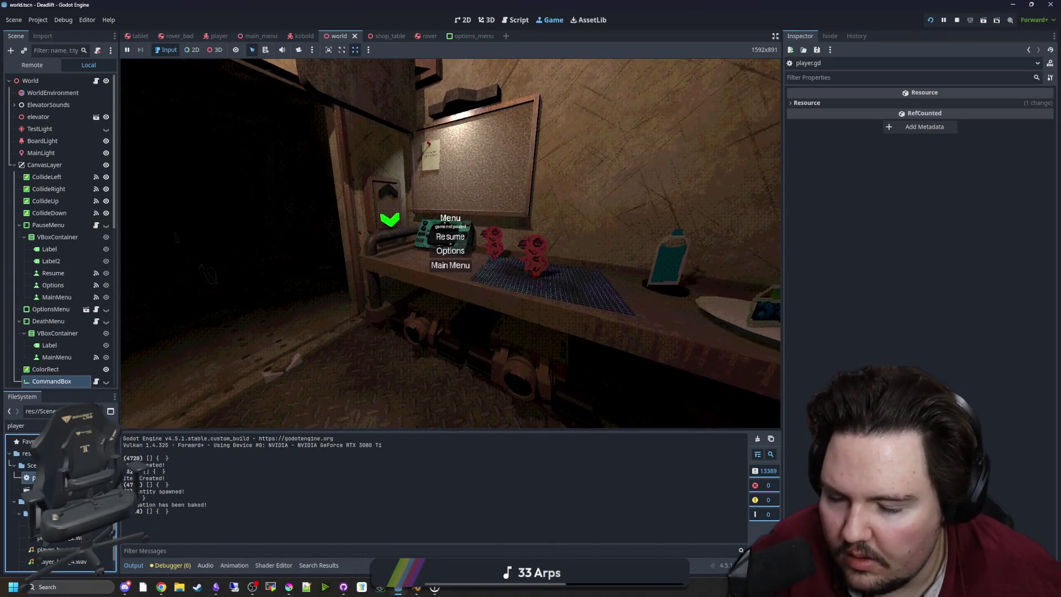
# Remove '&& canInput' from line 382, leaving 'if !Global.paused:', and rerun the game.
pyautogui.hotkey('ctrl', 'F3')
pyautogui.click(512, 224)
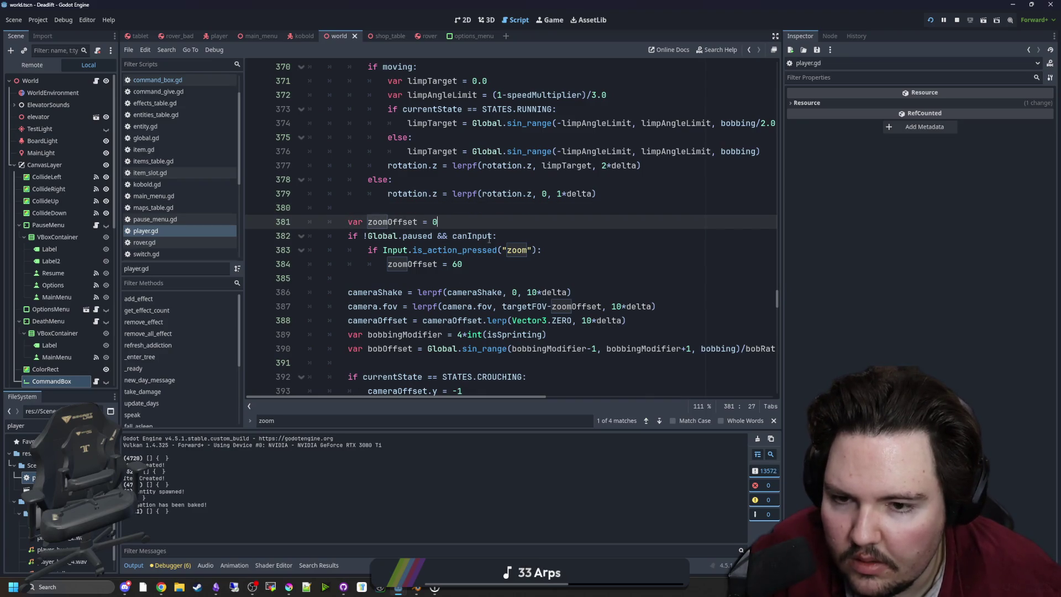
pyautogui.moveTo(492, 236); pyautogui.dragTo(436, 236)
pyautogui.press('BackSpace')
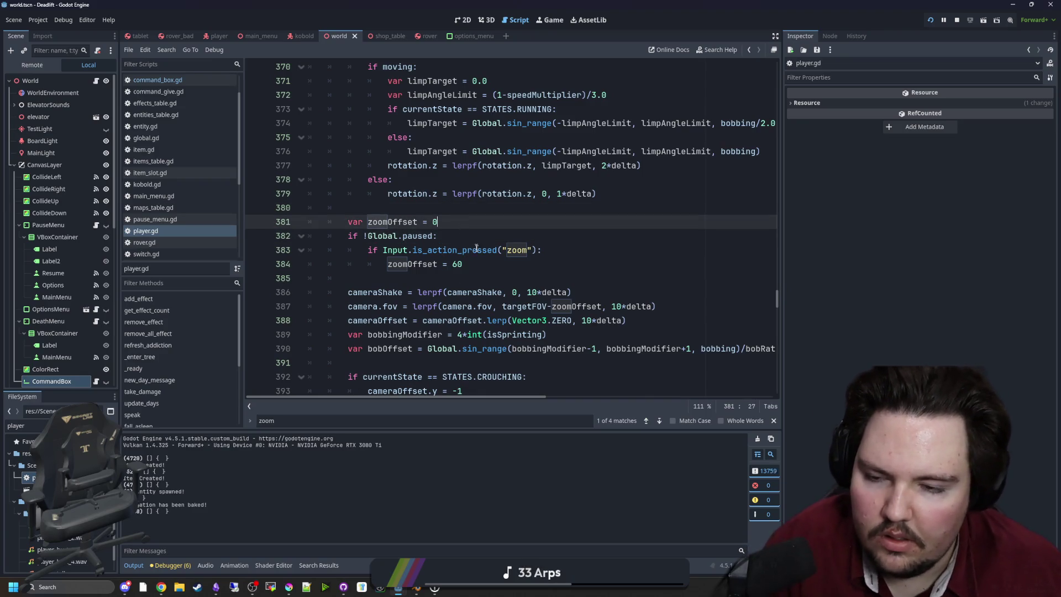
pyautogui.press('F5')
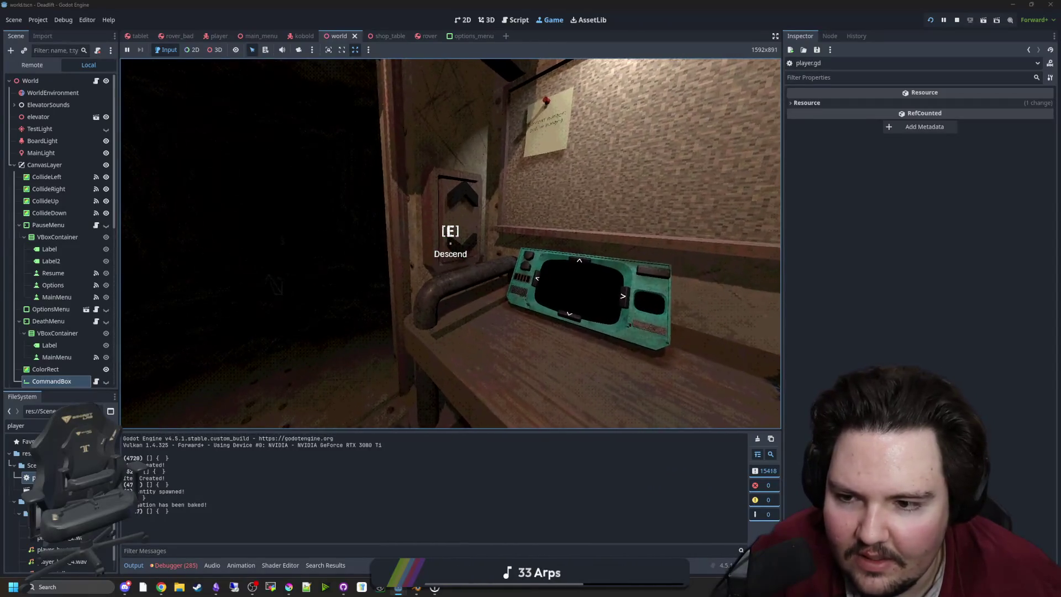
# Lower the SFX volume to 13 in the pause menu's Sound options and resume play.
pyautogui.press('Escape')
pyautogui.click(451, 252)
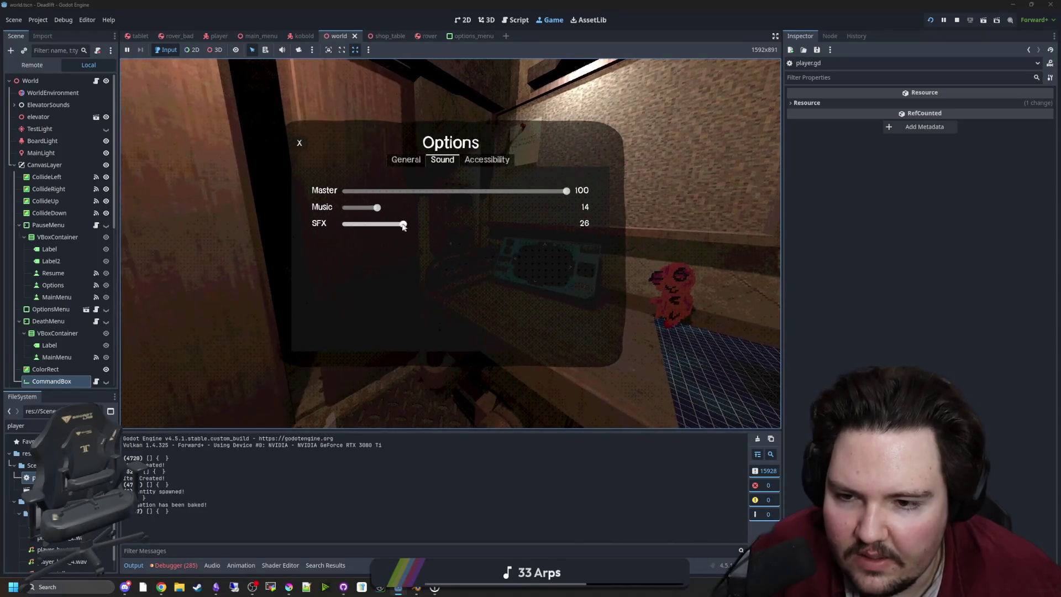
pyautogui.moveTo(403, 226); pyautogui.dragTo(374, 224)
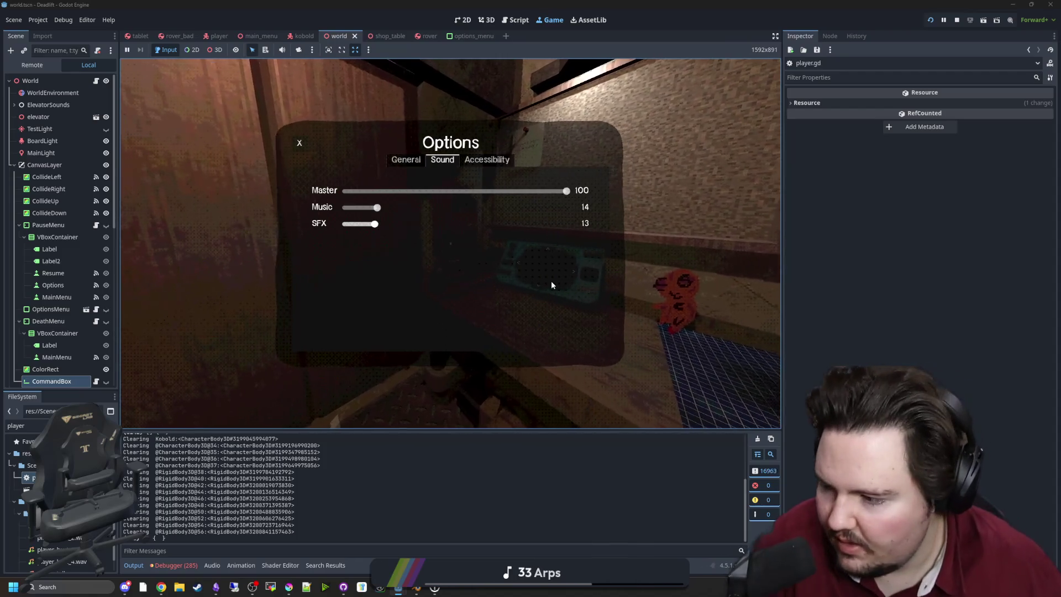
pyautogui.press('Escape')
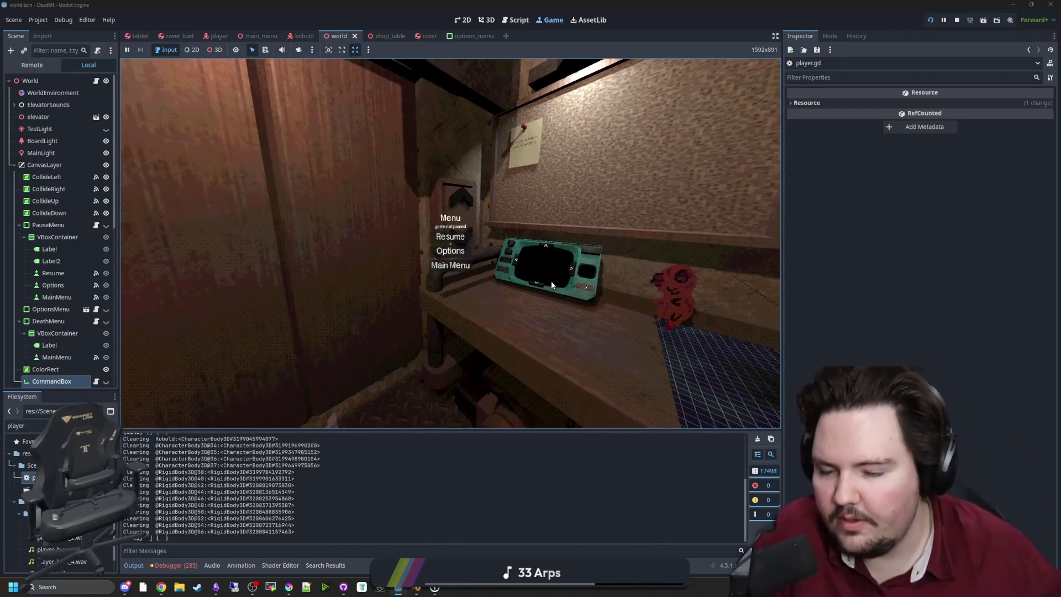
pyautogui.click(453, 236)
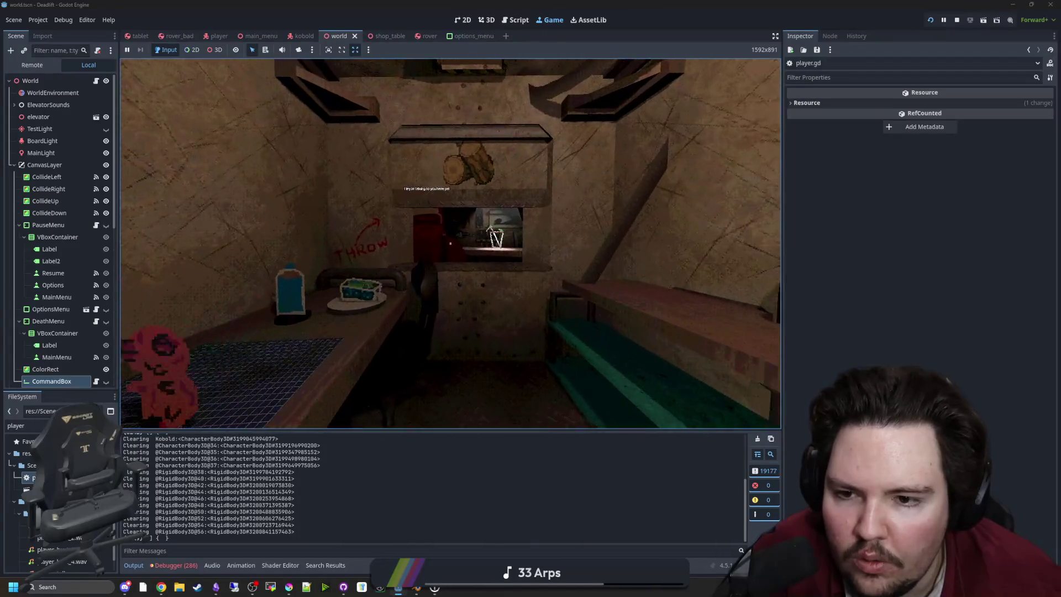
# Walk to the serving window and spawn wood scrap, wood, then wood scrap again via /give.
pyautogui.press('w')
pyautogui.write('/give wood_sc')
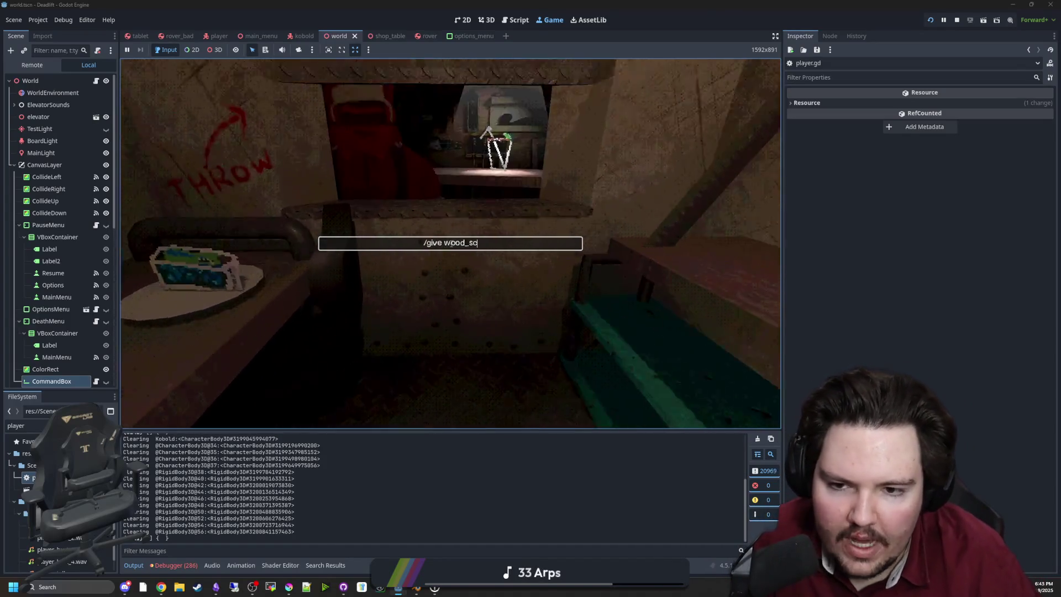
pyautogui.press('Return')
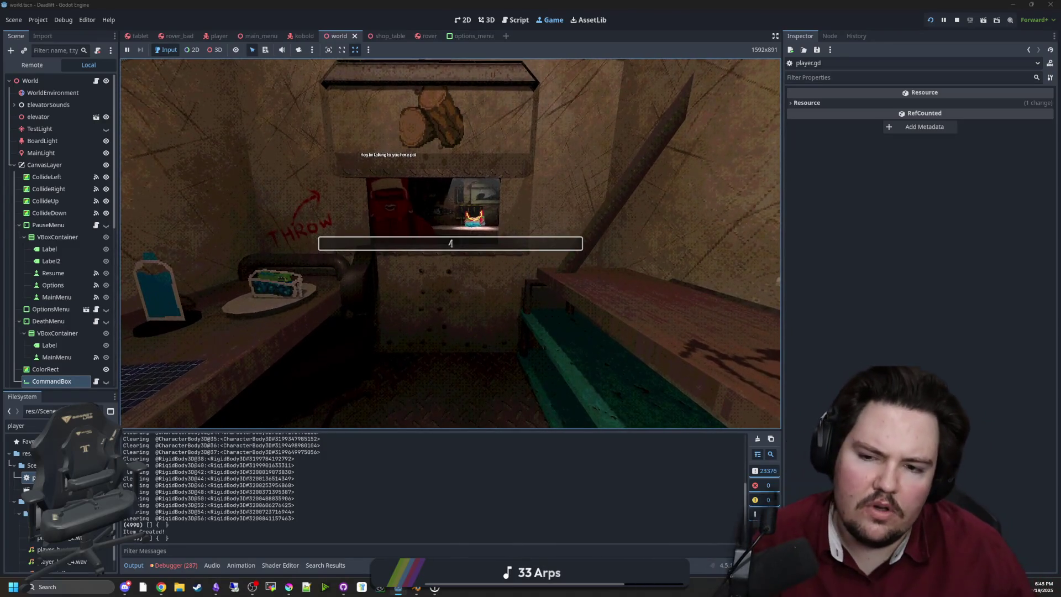
pyautogui.write('give wood')
pyautogui.press('Return')
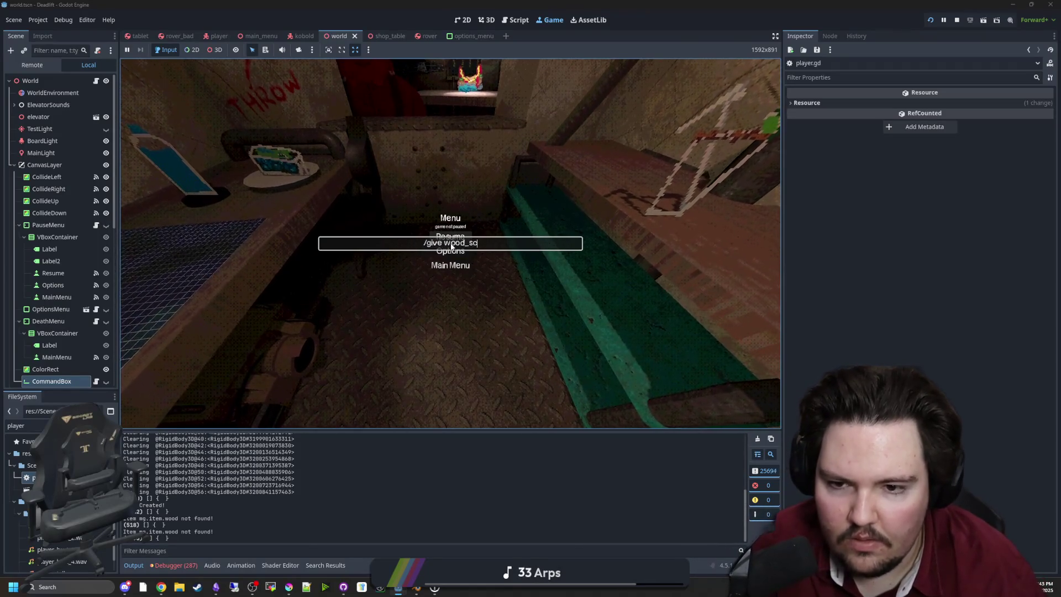
pyautogui.write('rap')
pyautogui.press('Return')
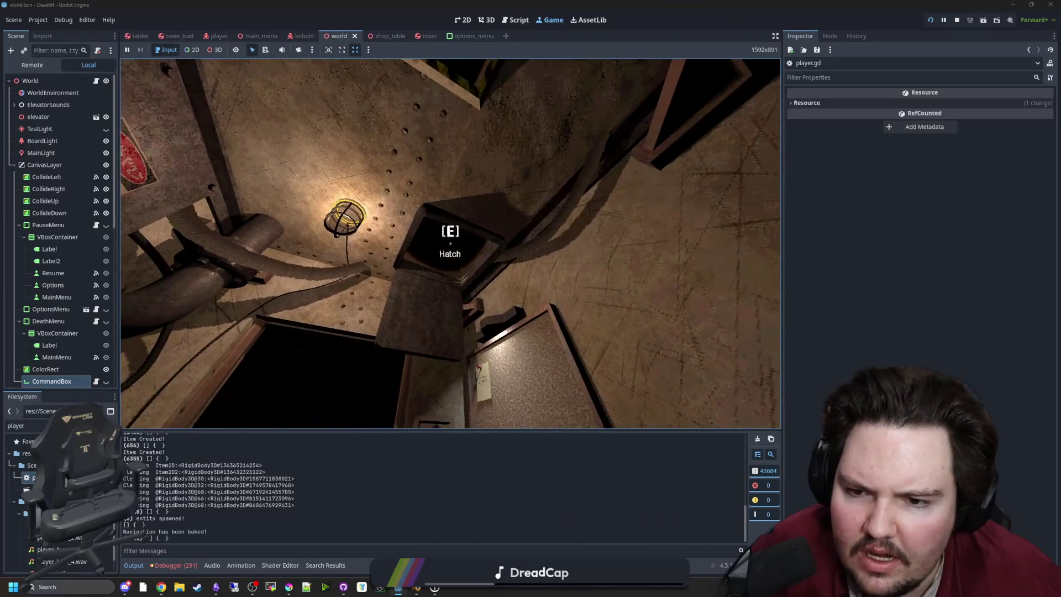
# Walk past the desk, through the dark passage, and into the lit room.
pyautogui.press('w')
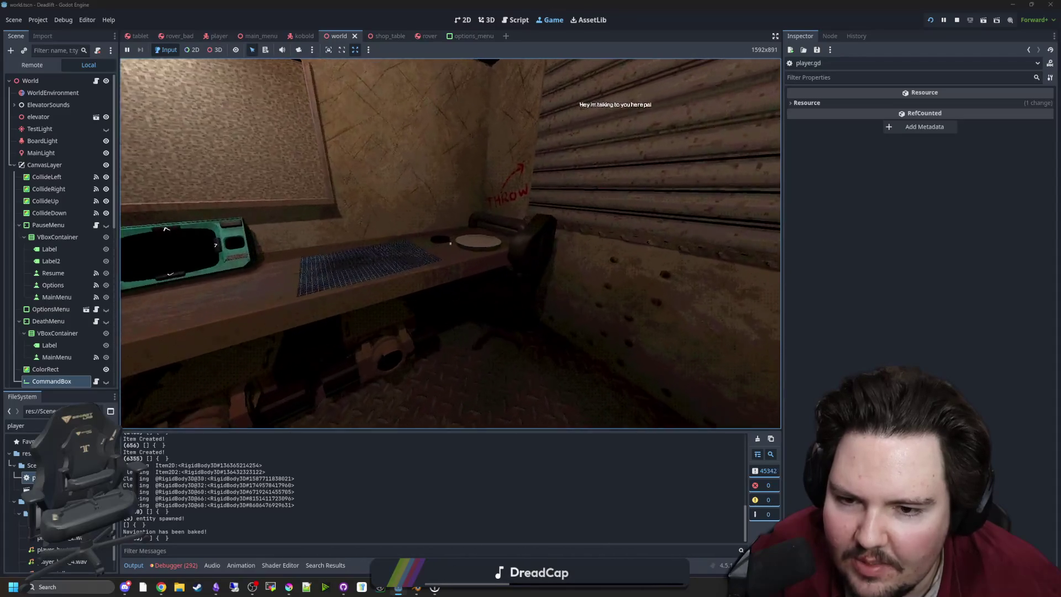
pyautogui.press('w')
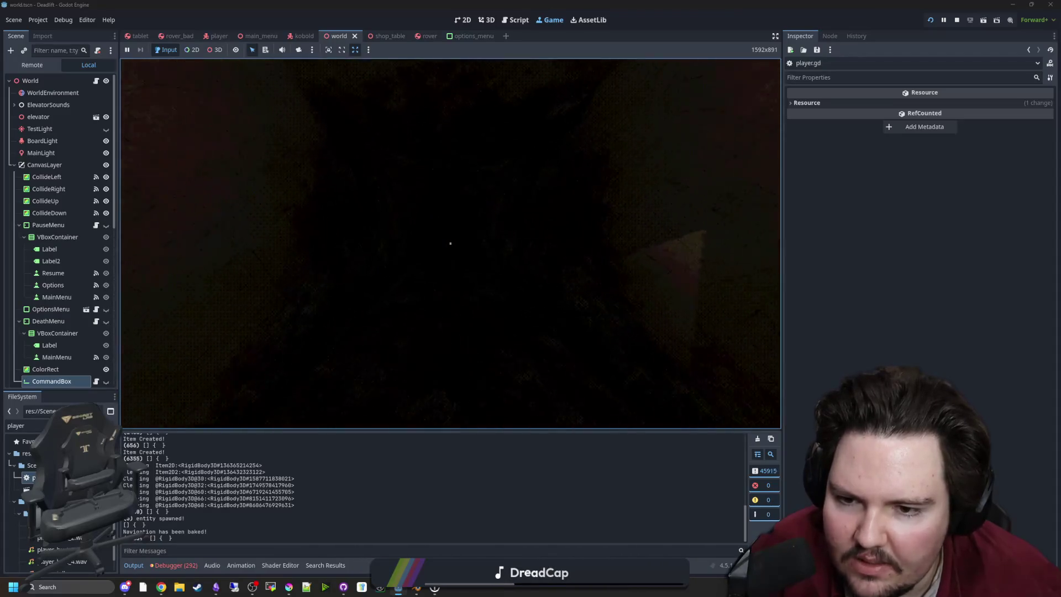
pyautogui.press('w')
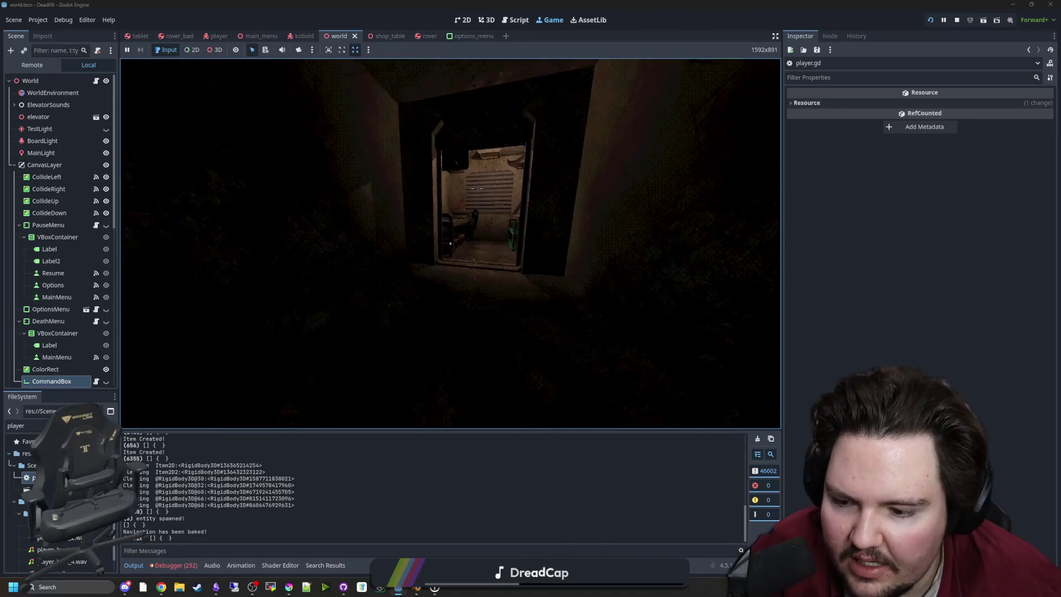
# Pause the game and show the Debugger's Errors list with the player.gd:387 p_fov errors.
pyautogui.press('Escape')
pyautogui.press('super')
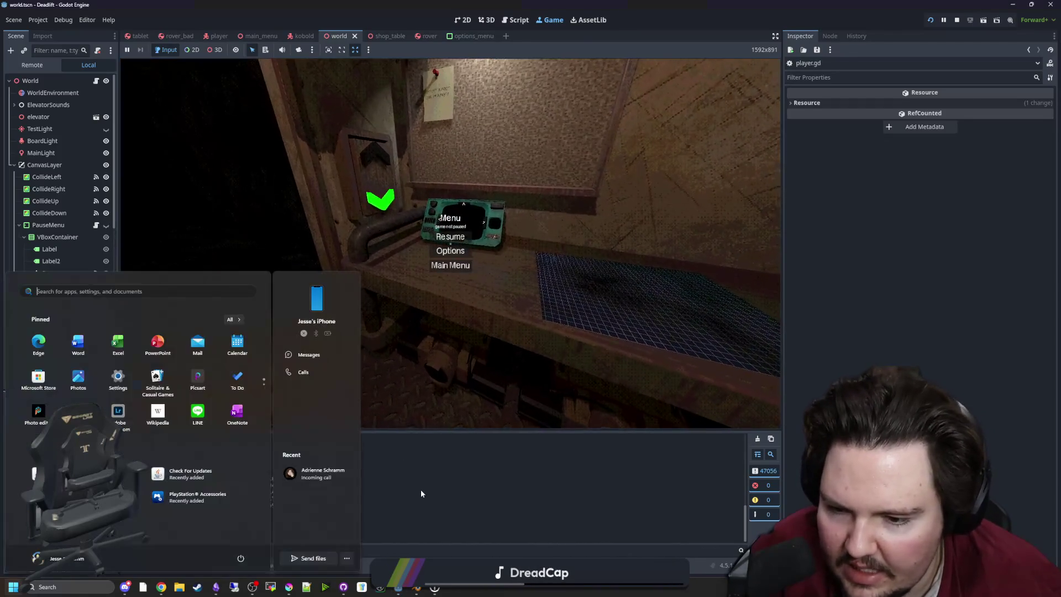
pyautogui.press('Escape')
pyautogui.click(177, 565)
pyautogui.click(182, 437)
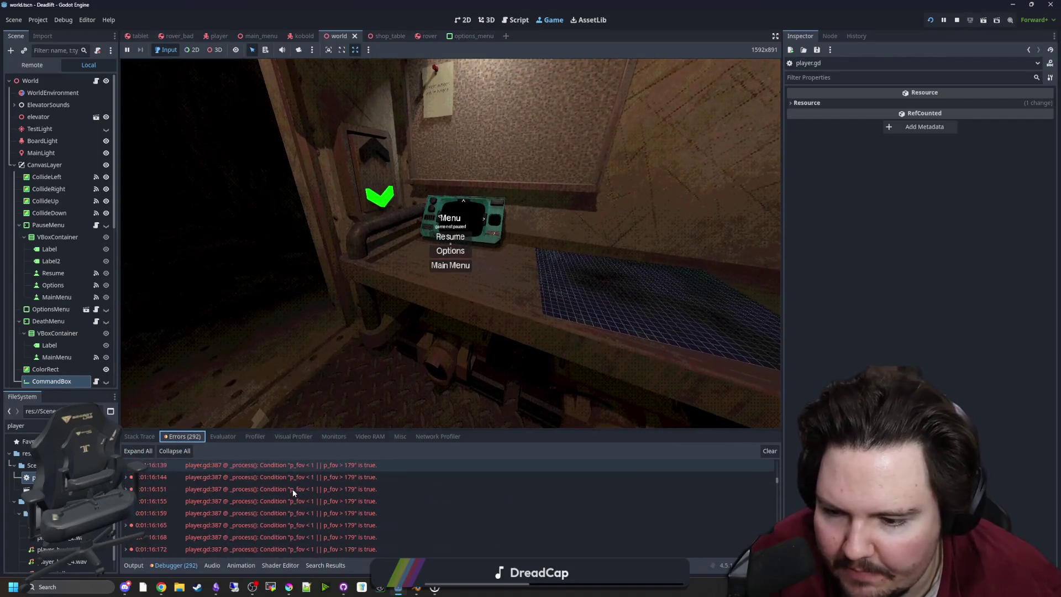
# Scroll through the p_fov error list, resume the game, then pause it again.
pyautogui.scroll(5, 350, 538)
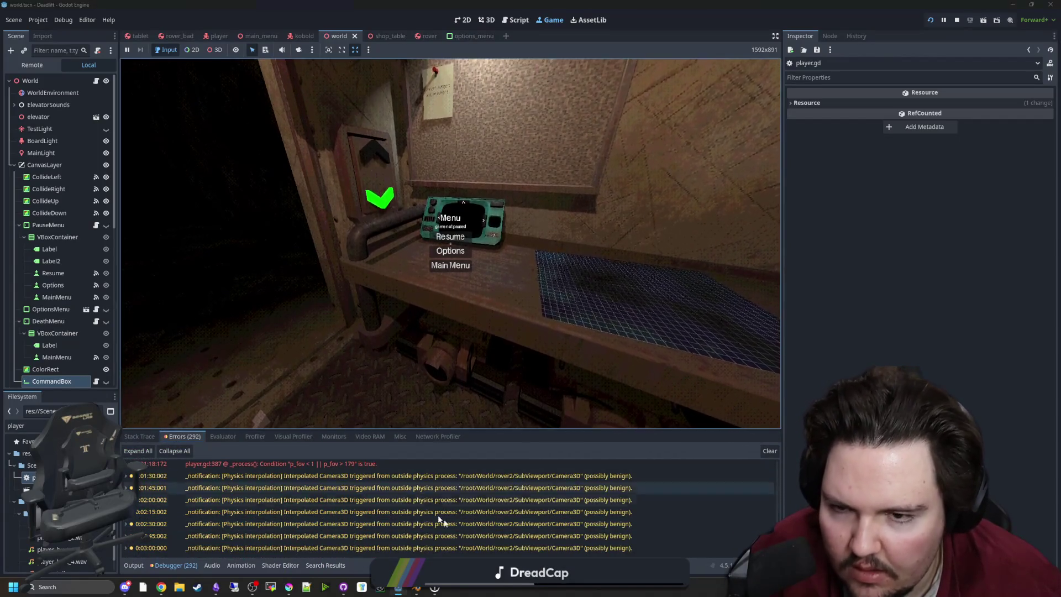
pyautogui.scroll(15, 519, 525)
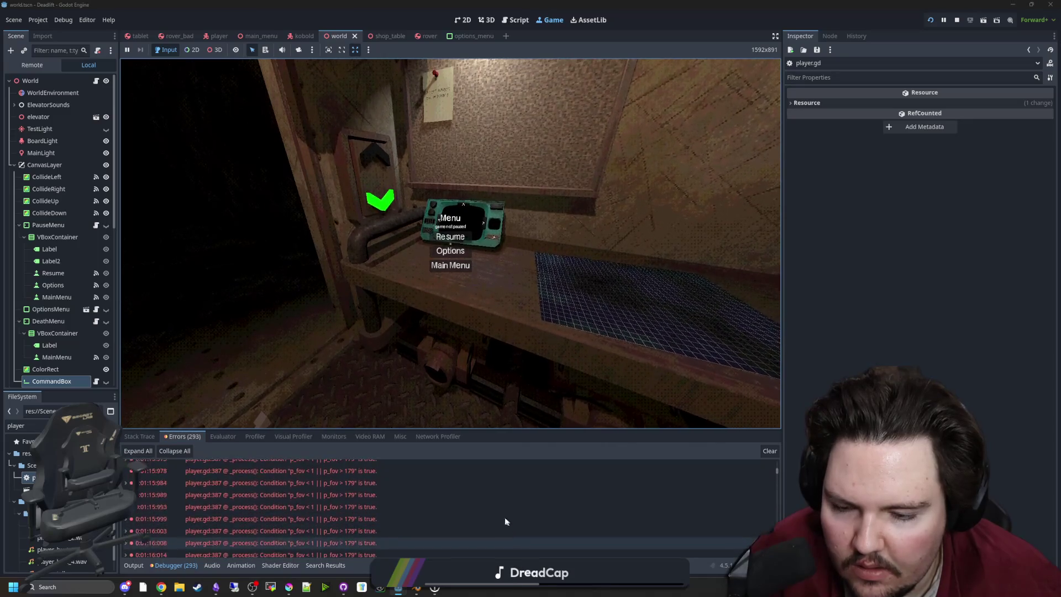
pyautogui.click(465, 236)
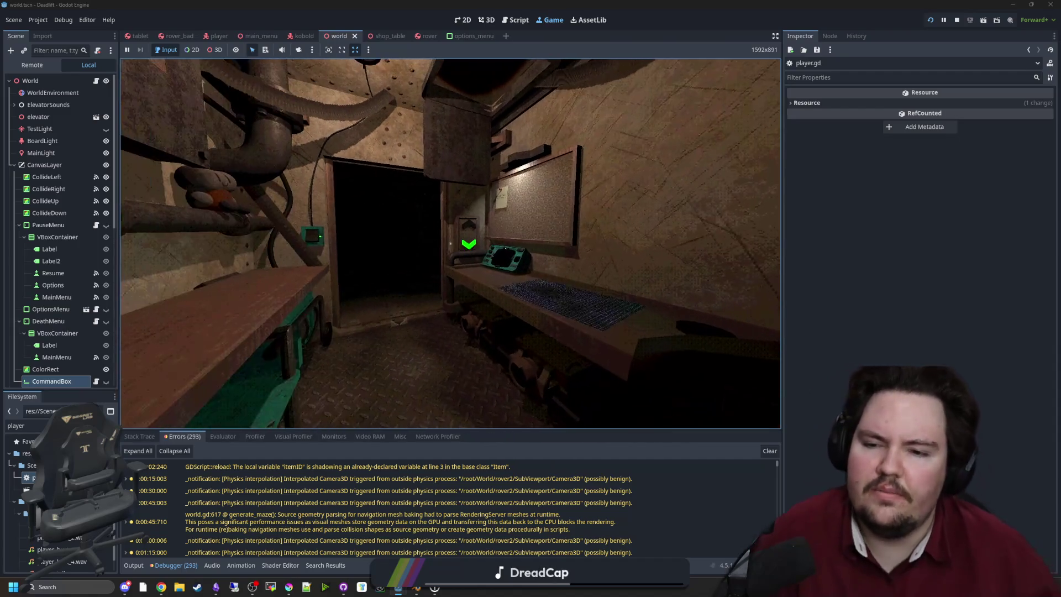
pyautogui.press('super')
# Stop the game and save the scene and player.gd.
pyautogui.click(957, 20)
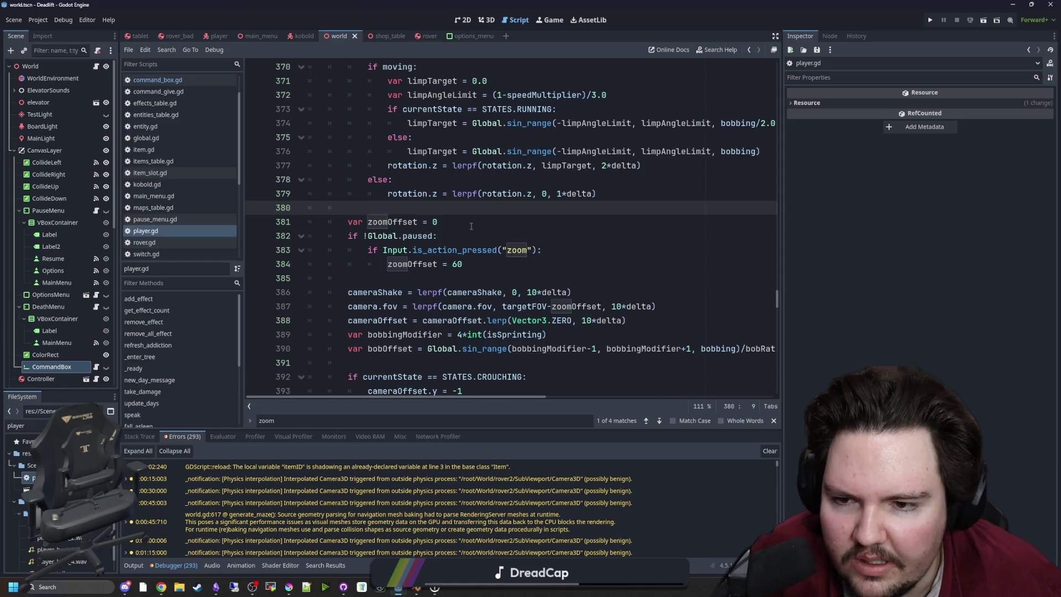
pyautogui.scroll(-5, 472, 226)
pyautogui.click(508, 222)
pyautogui.scroll(3, 509, 223)
pyautogui.hotkey('ctrl', 's')
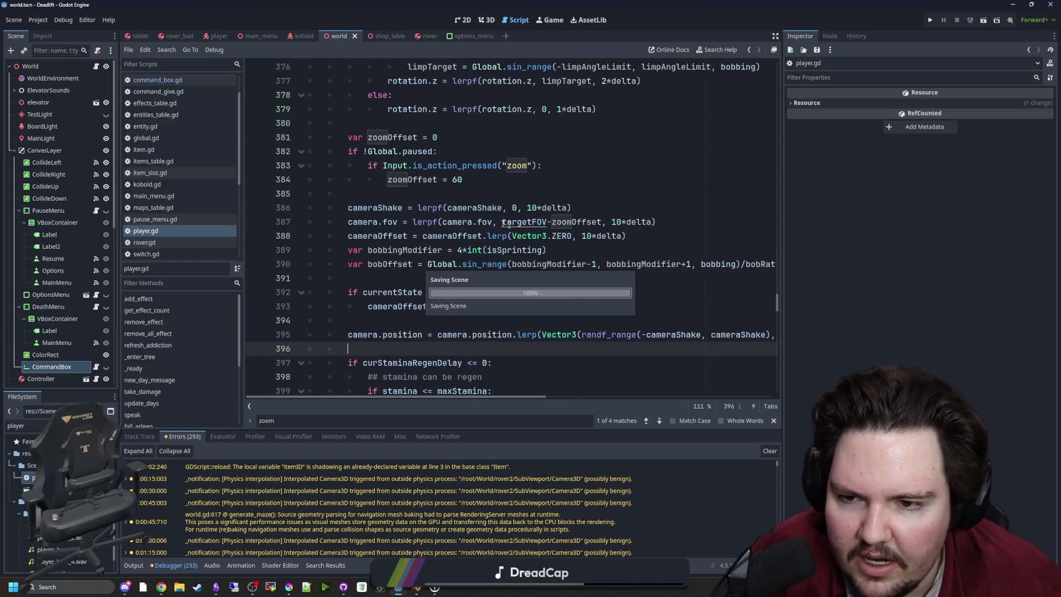
# Under the zoom check, add 'if heldItem is Tablet: zoomOffset = 20'.
pyautogui.click(444, 197)
pyautogui.scroll(1, 444, 197)
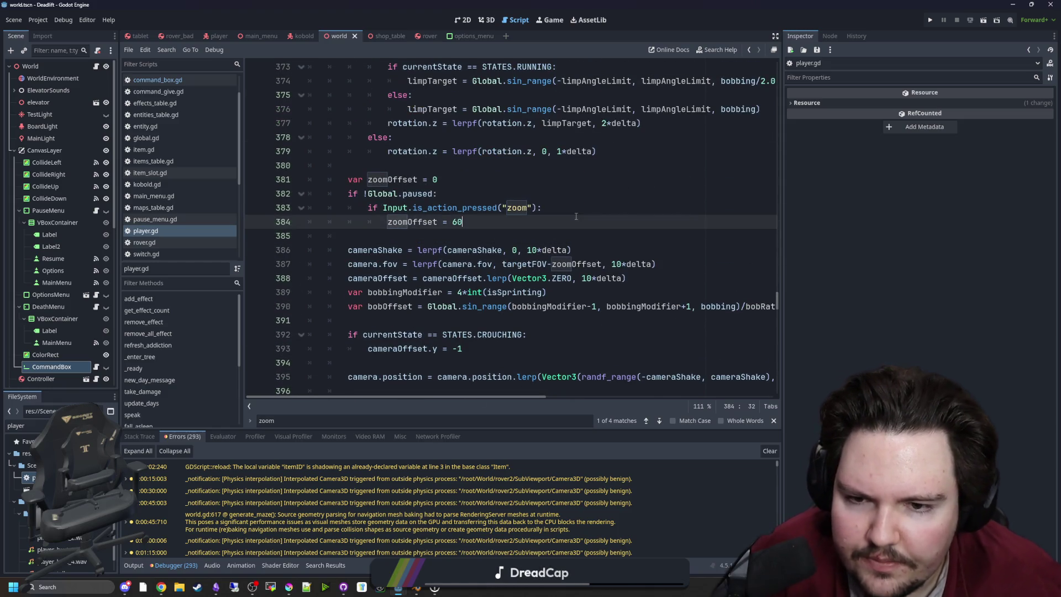
pyautogui.click(590, 202)
pyautogui.press('Return')
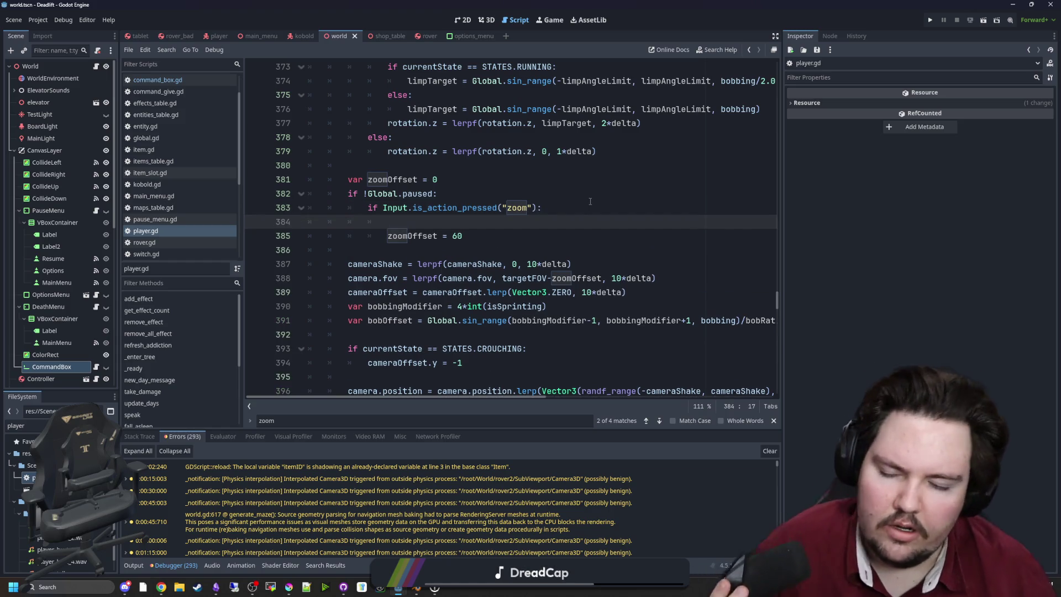
pyautogui.write('if heldItem is Tablet')
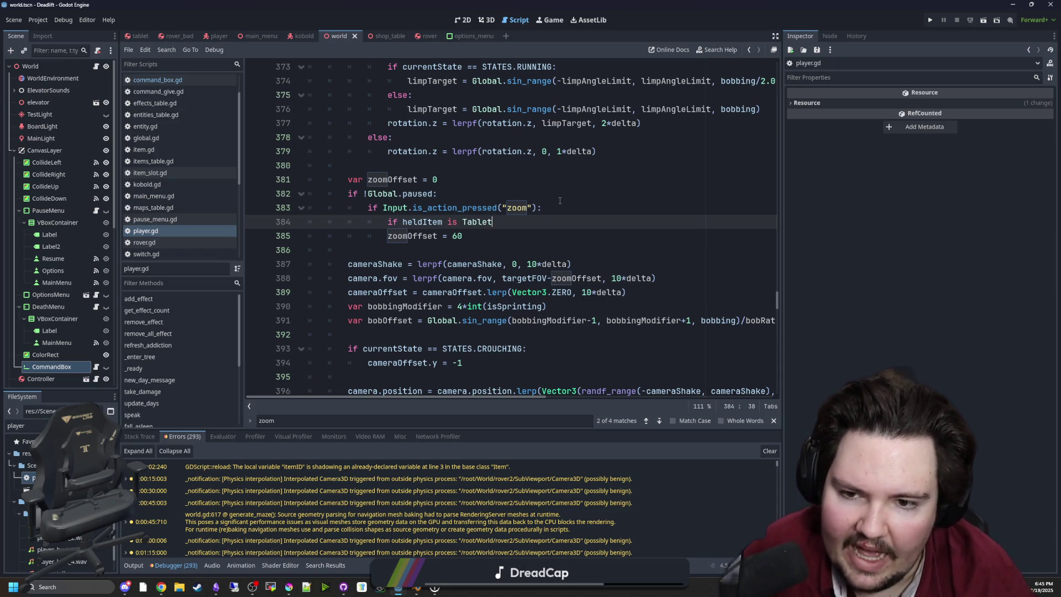
pyautogui.press('Return')
pyautogui.press('Return')
pyautogui.press('BackSpace')
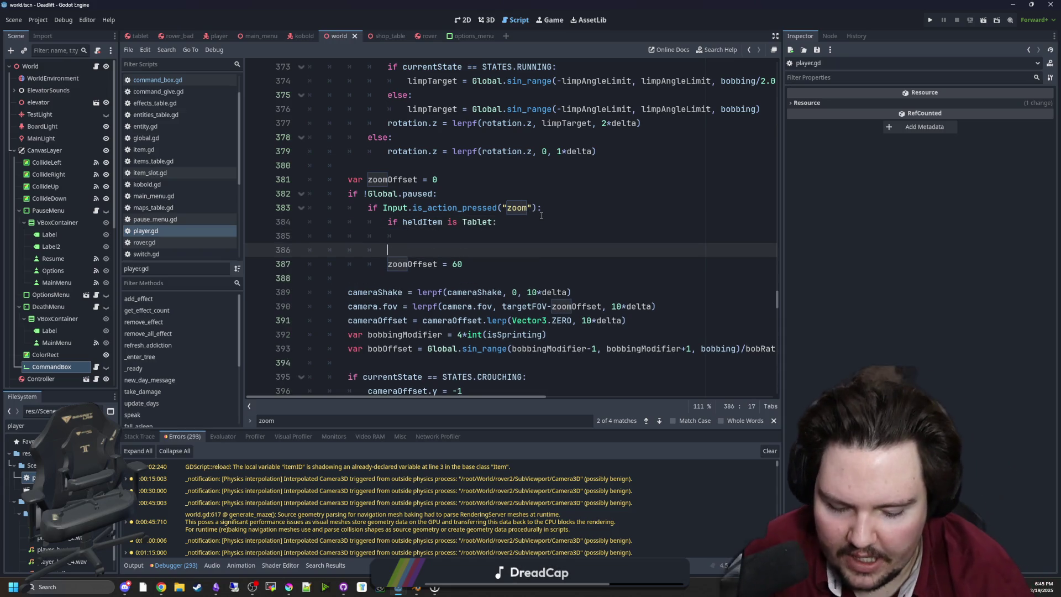
pyautogui.write('else:')
# Add 'else: zoomOffset = 60', save player.gd, and relaunch the game.
pyautogui.press('Down')
pyautogui.press('Home')
pyautogui.press('Tab')
pyautogui.click(431, 235)
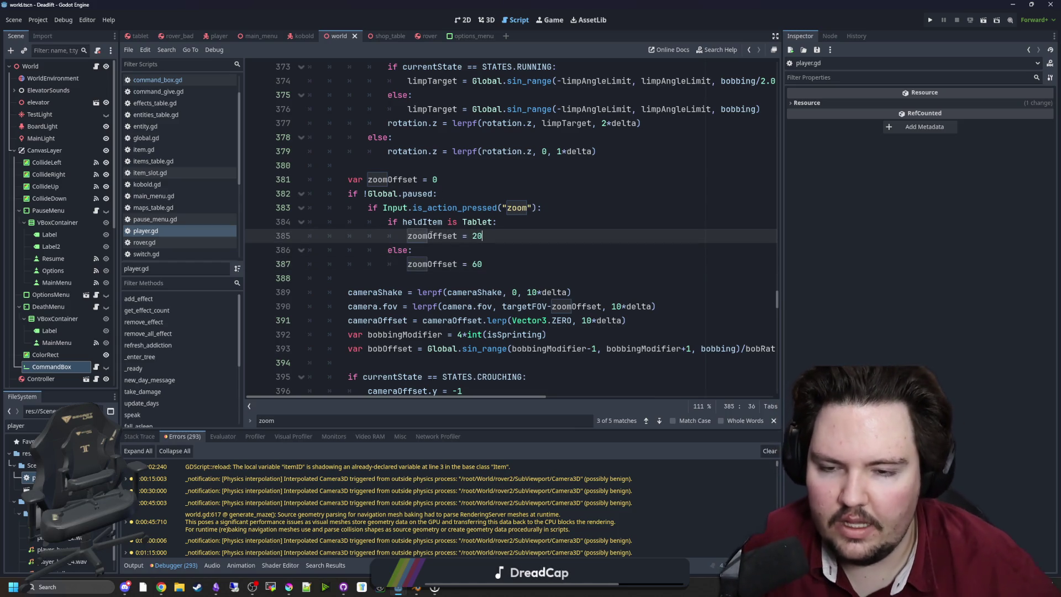
pyautogui.hotkey('ctrl', 's')
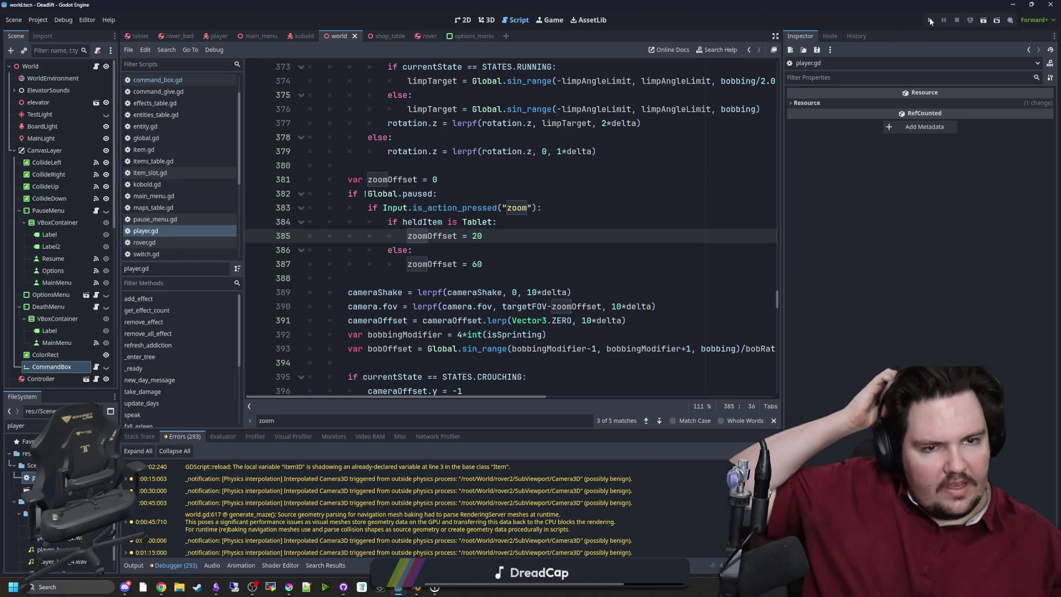
pyautogui.click(930, 21)
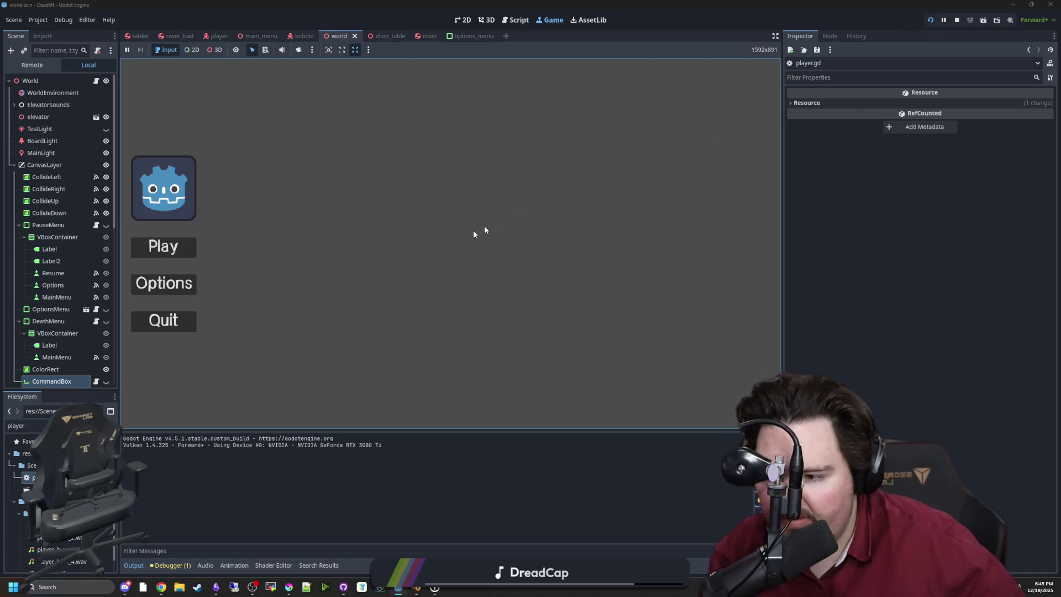
# Start the game from the main menu, glance through the tablet, then climb down the hatch.
pyautogui.click(176, 247)
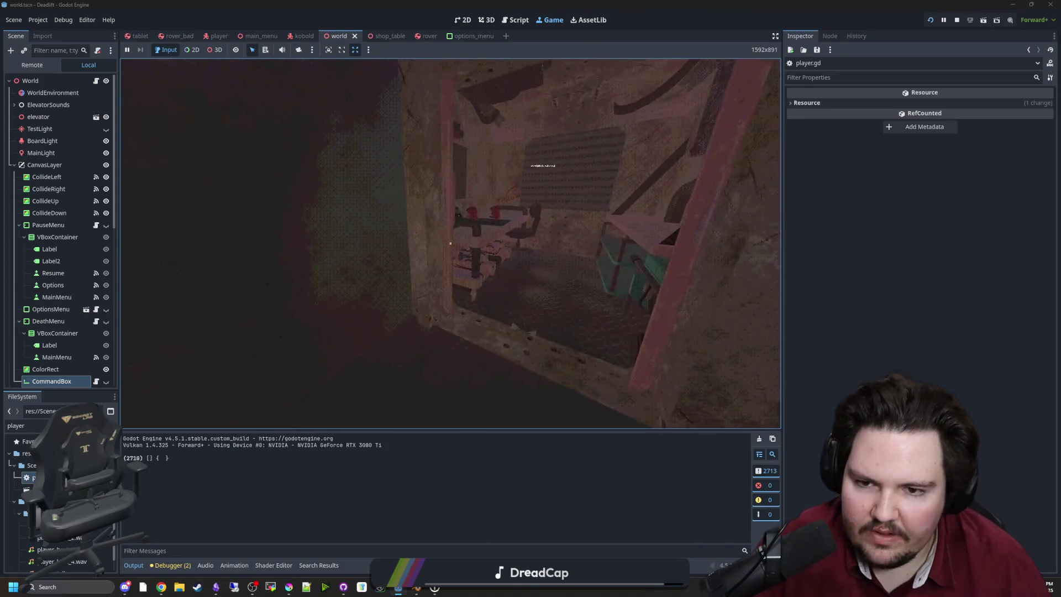
pyautogui.press('e')
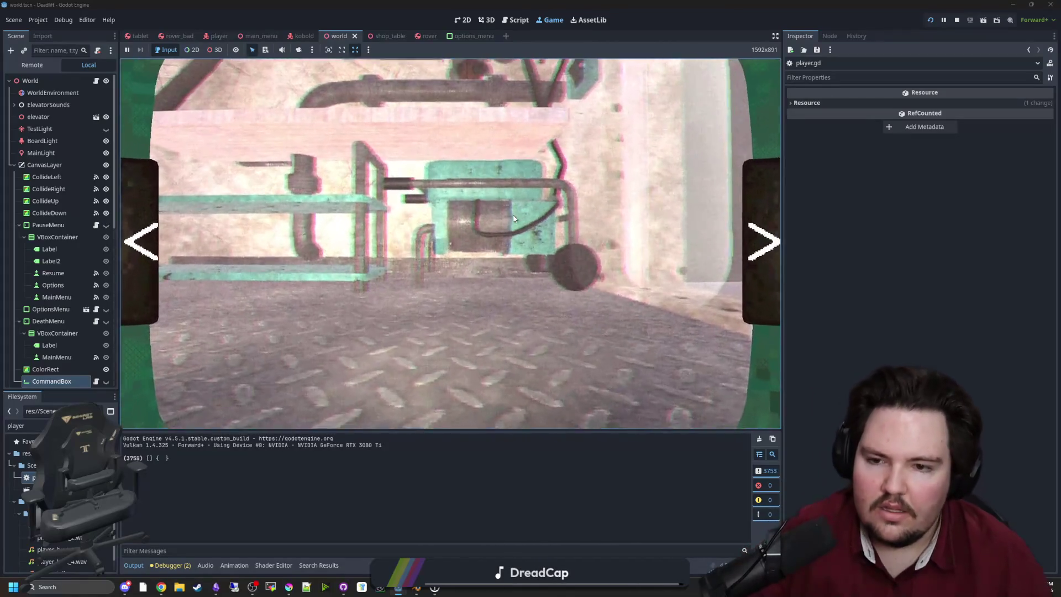
pyautogui.press('e')
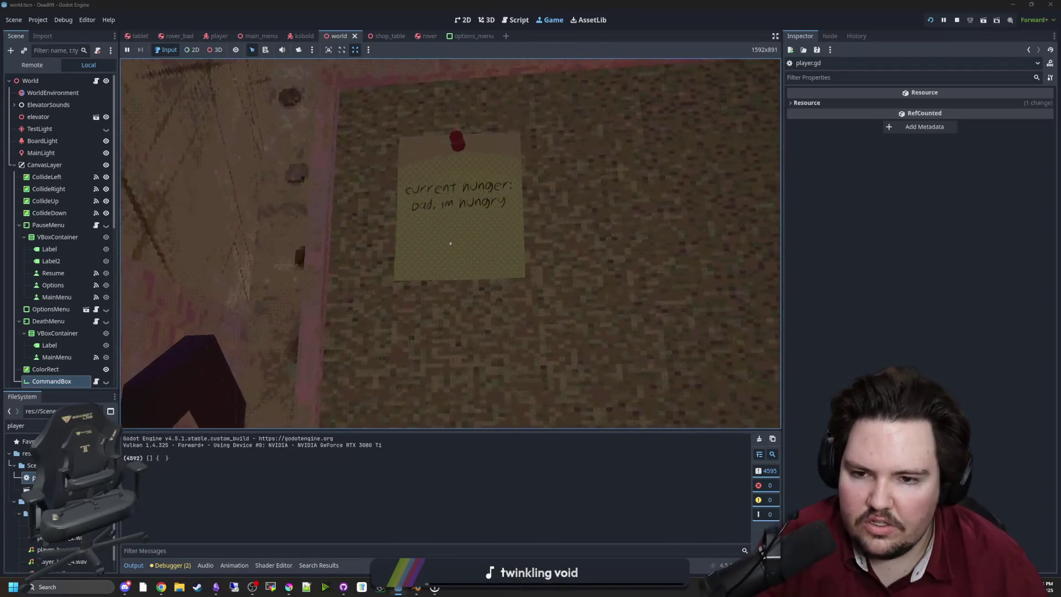
pyautogui.press('e')
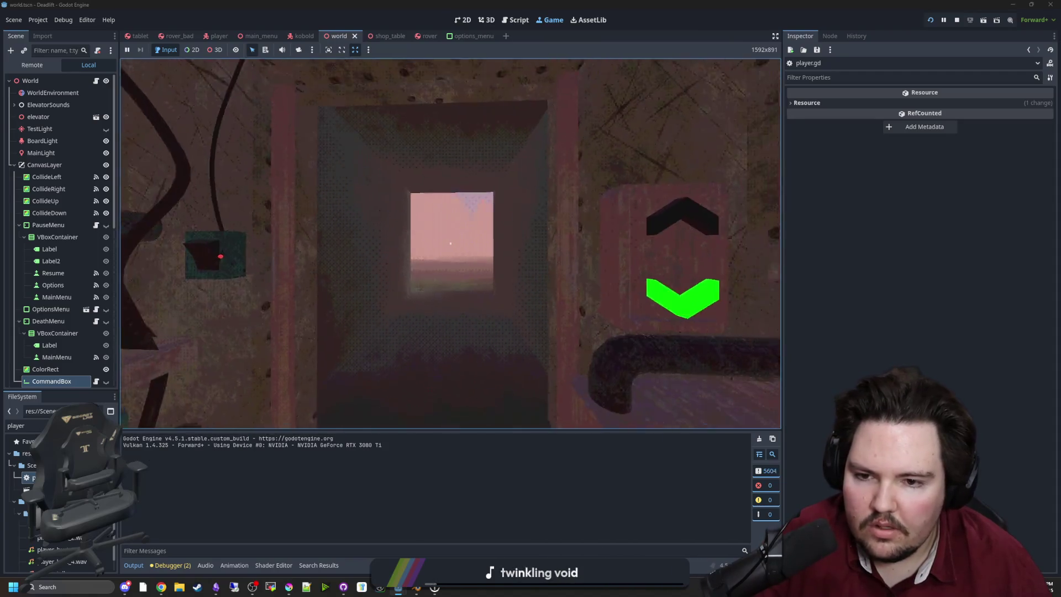
# Back in the room, raise the tablet and test zooming in and out while holding it.
pyautogui.press('e')
pyautogui.scroll(3, 450, 247)
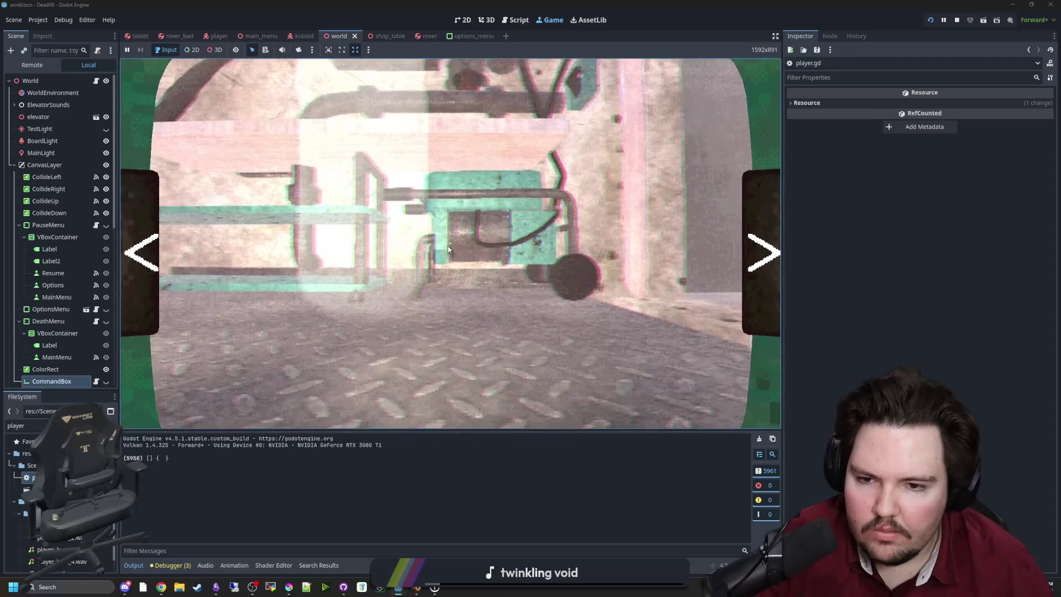
pyautogui.scroll(-3, 453, 249)
pyautogui.scroll(5, 458, 250)
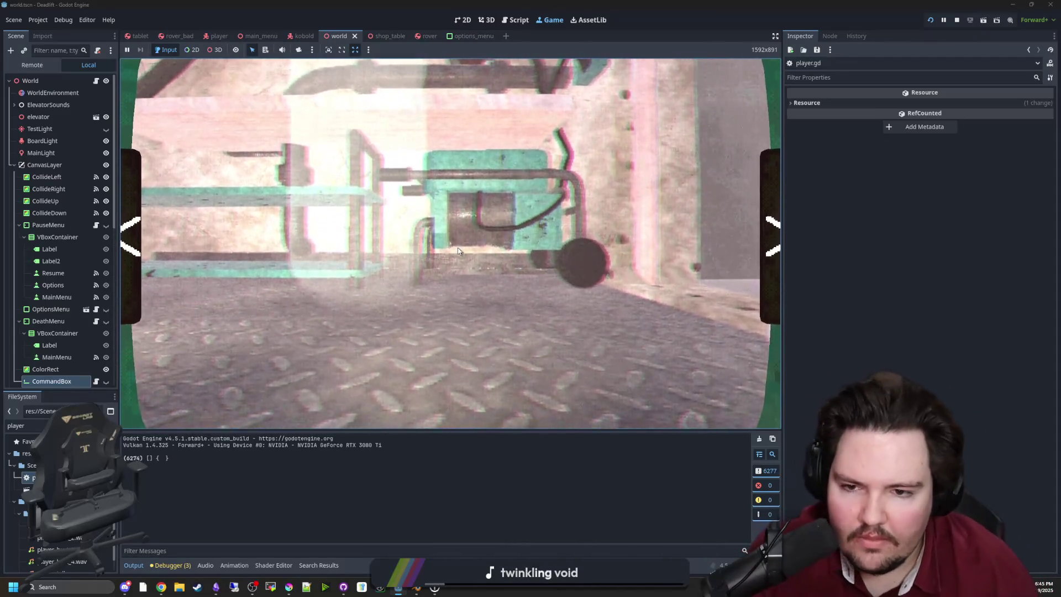
pyautogui.scroll(-5, 459, 251)
pyautogui.press('e')
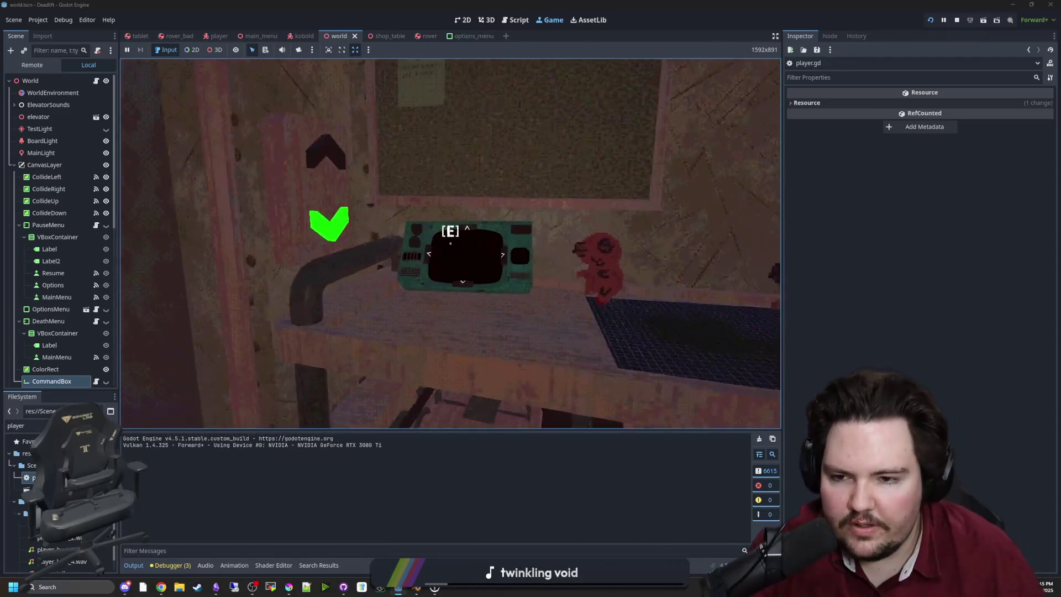
pyautogui.press('e')
pyautogui.scroll(5, 450, 247)
pyautogui.scroll(-5, 450, 248)
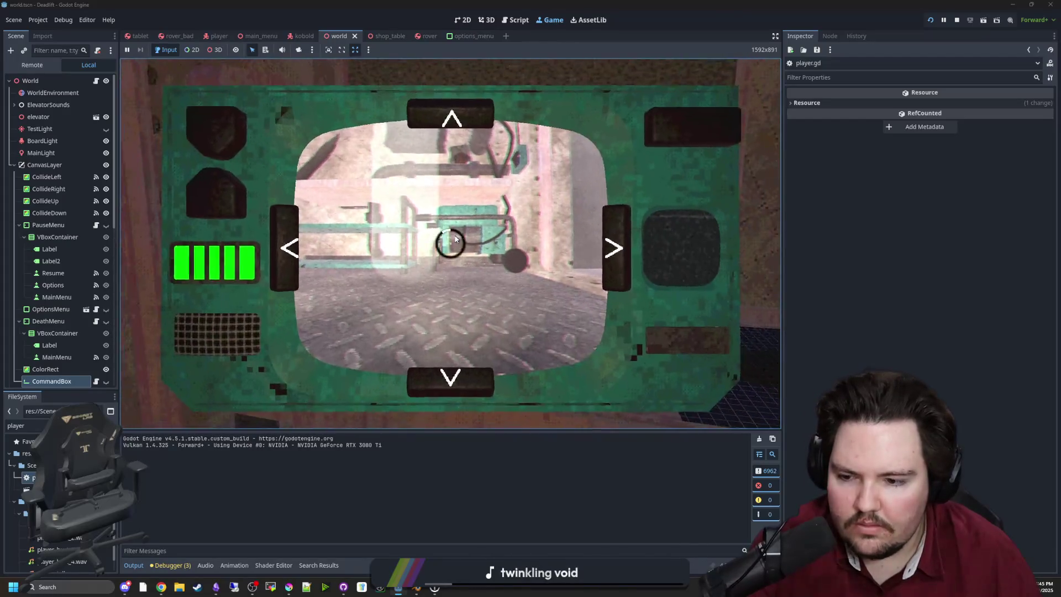
pyautogui.press('e')
# Walk back to the desk and pick up the tablet, its screen reading NO SIGNAL.
pyautogui.press('w')
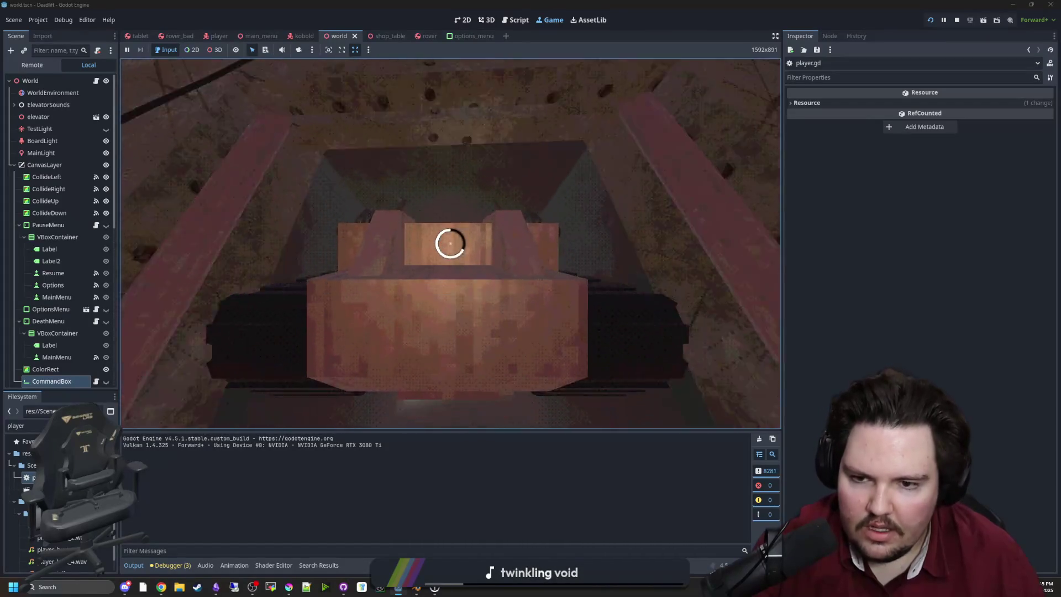
pyautogui.press('w')
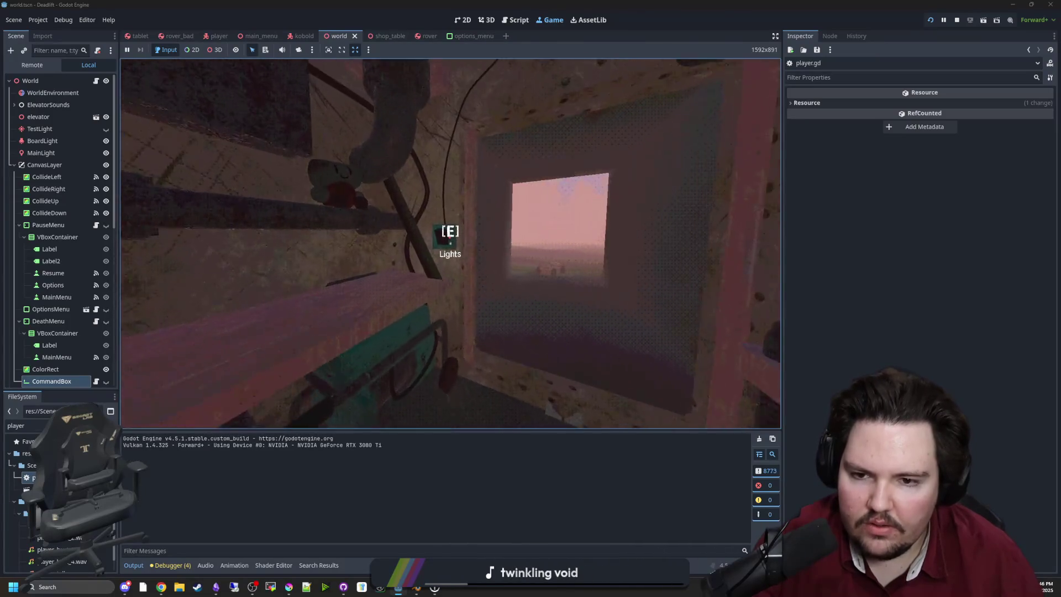
pyautogui.press('s')
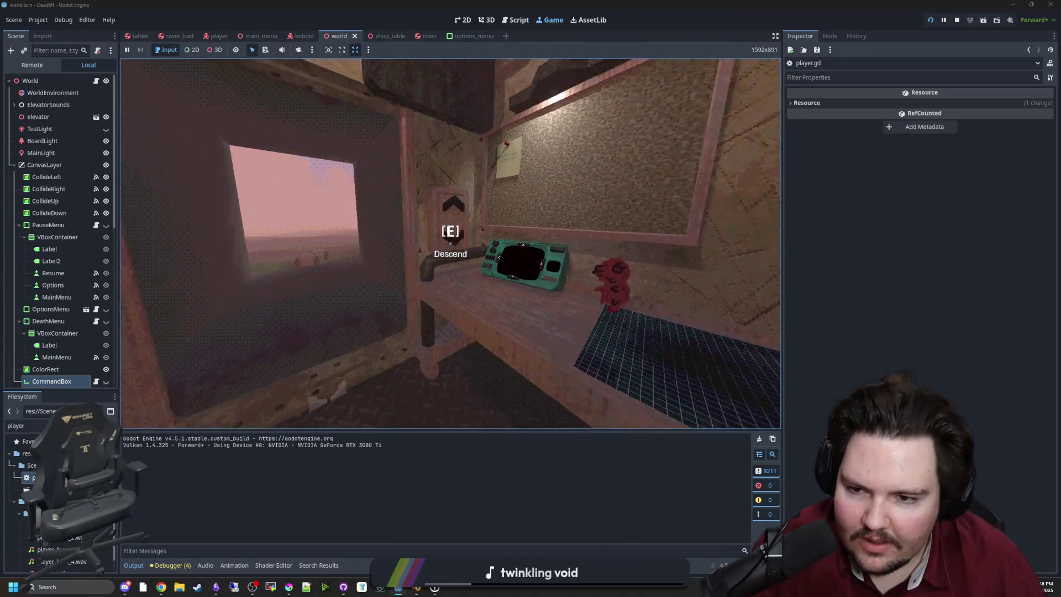
pyautogui.press('w')
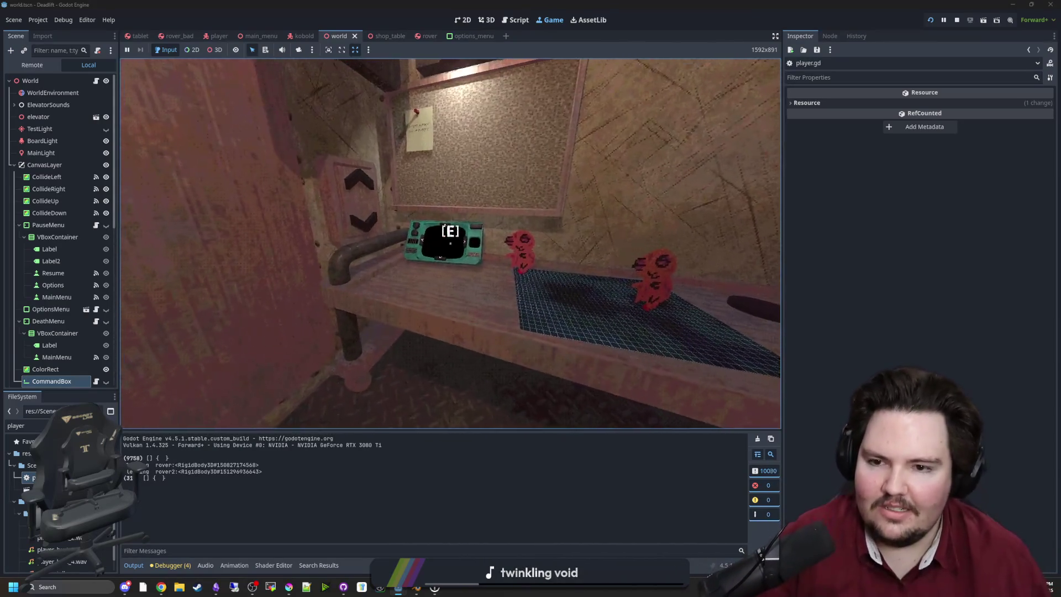
pyautogui.press('e')
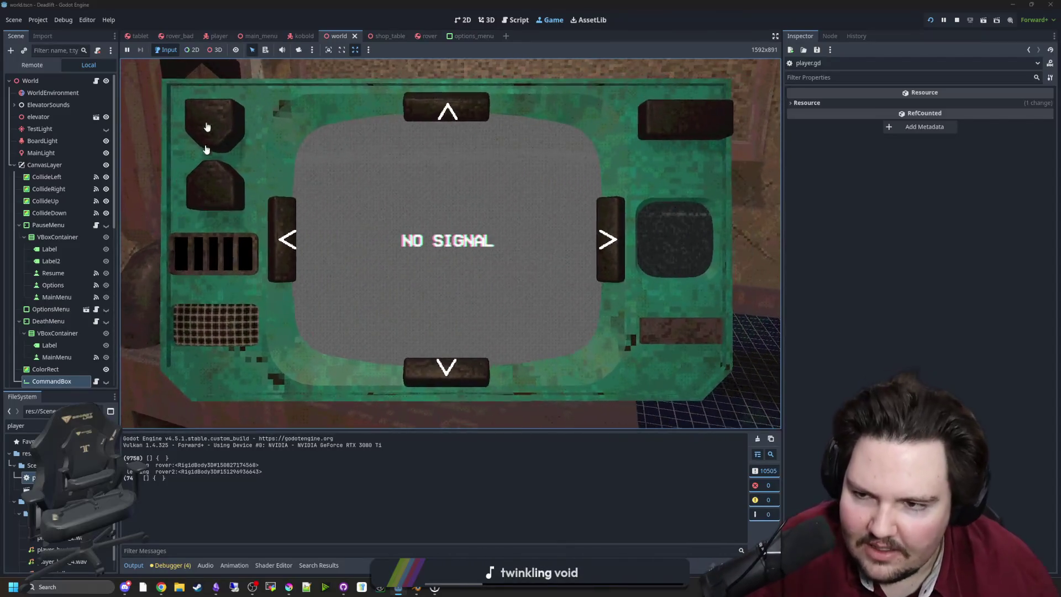
# Lower the tablet and spawn a rover with the /give rover command.
pyautogui.press('e')
pyautogui.press('s')
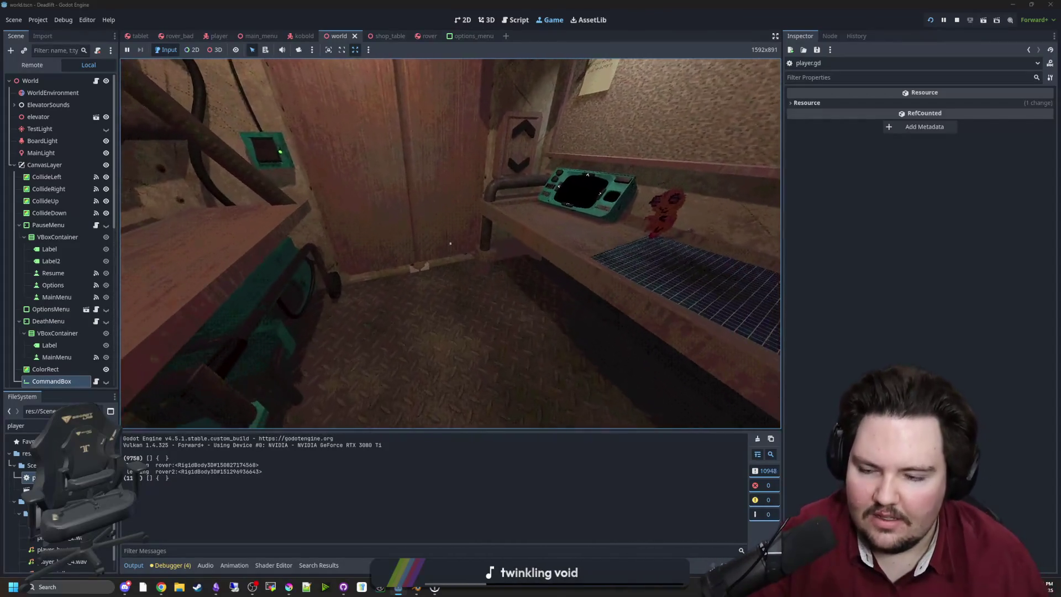
pyautogui.write('t')
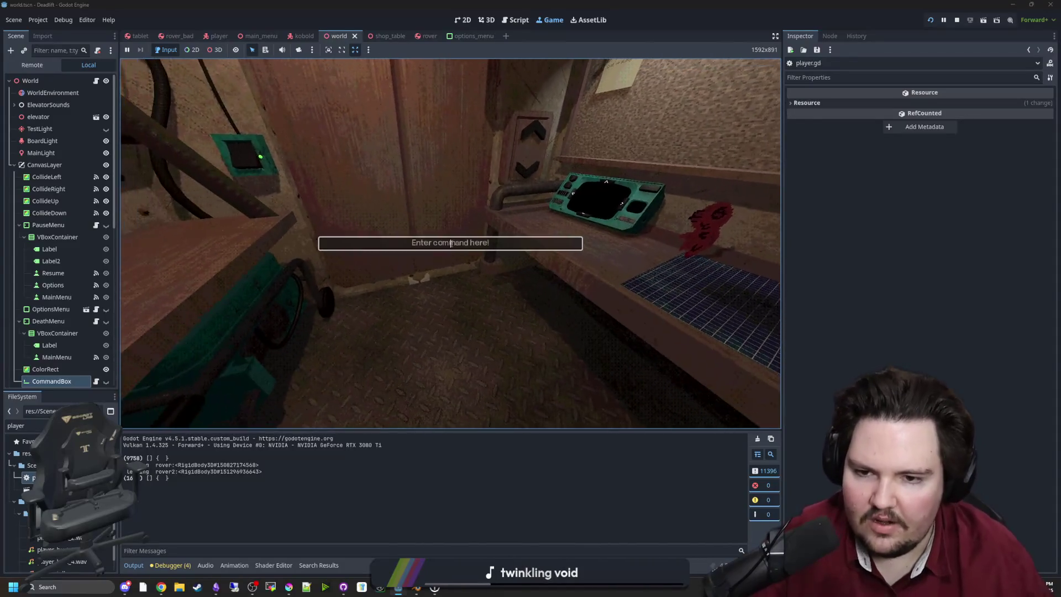
pyautogui.write('/give rover')
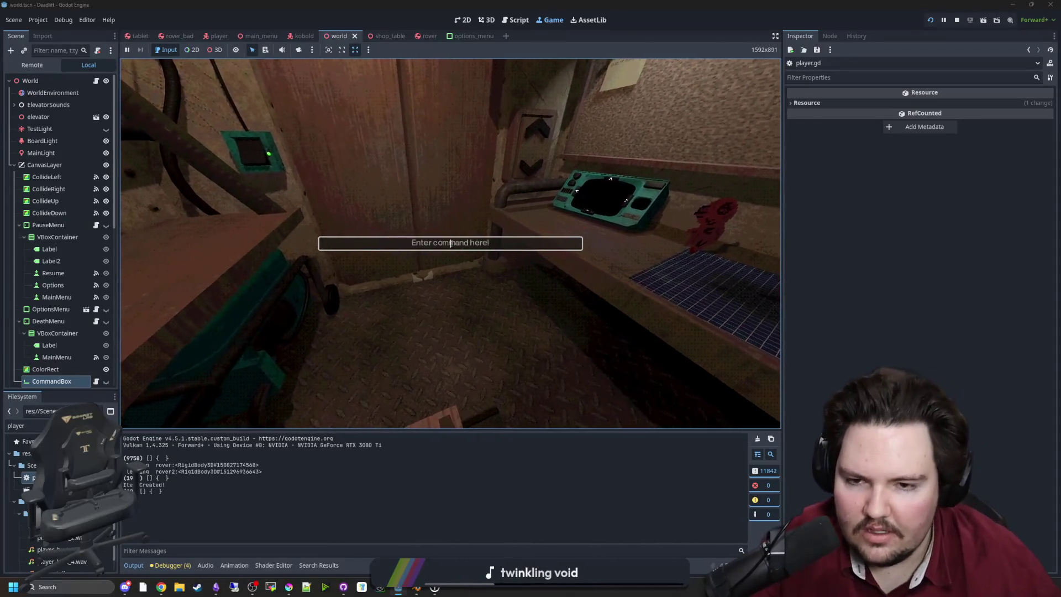
pyautogui.write('e')
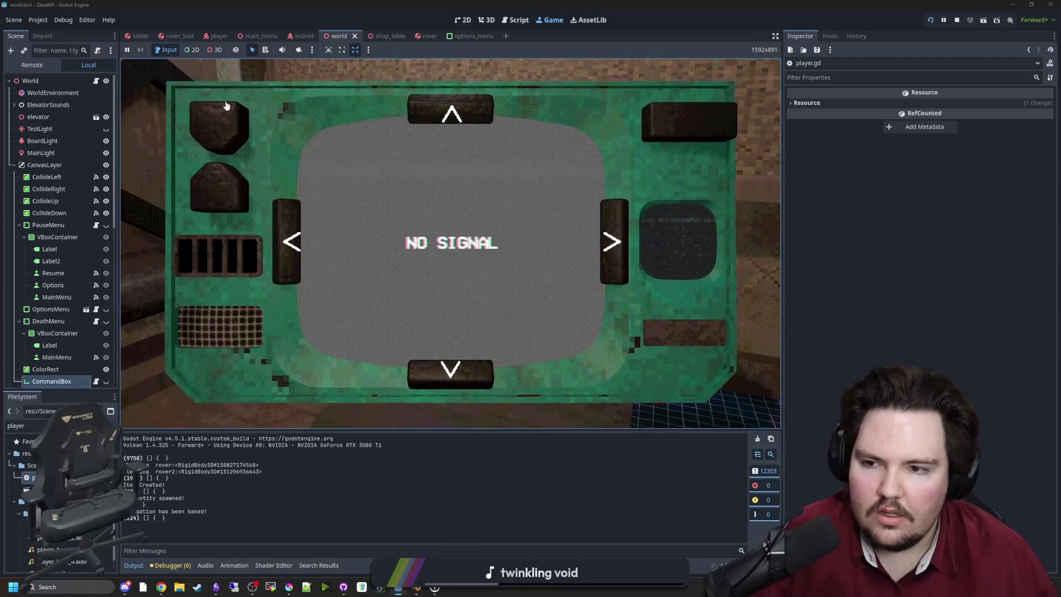
# Switch the tablet to the rover camera, toggle its feed off and back on, then close the tablet.
pyautogui.click(226, 106)
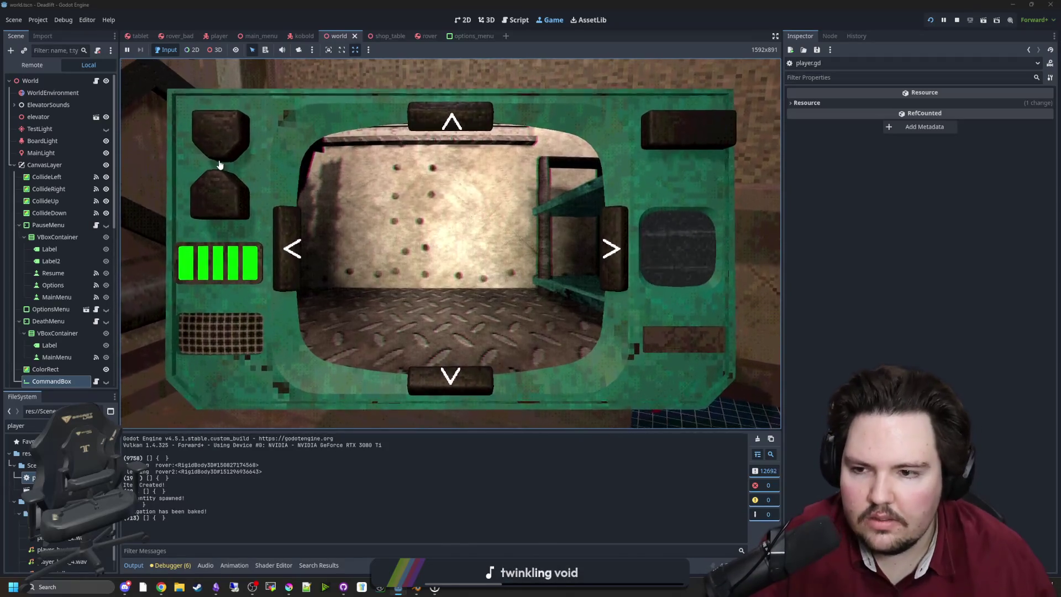
pyautogui.click(227, 177)
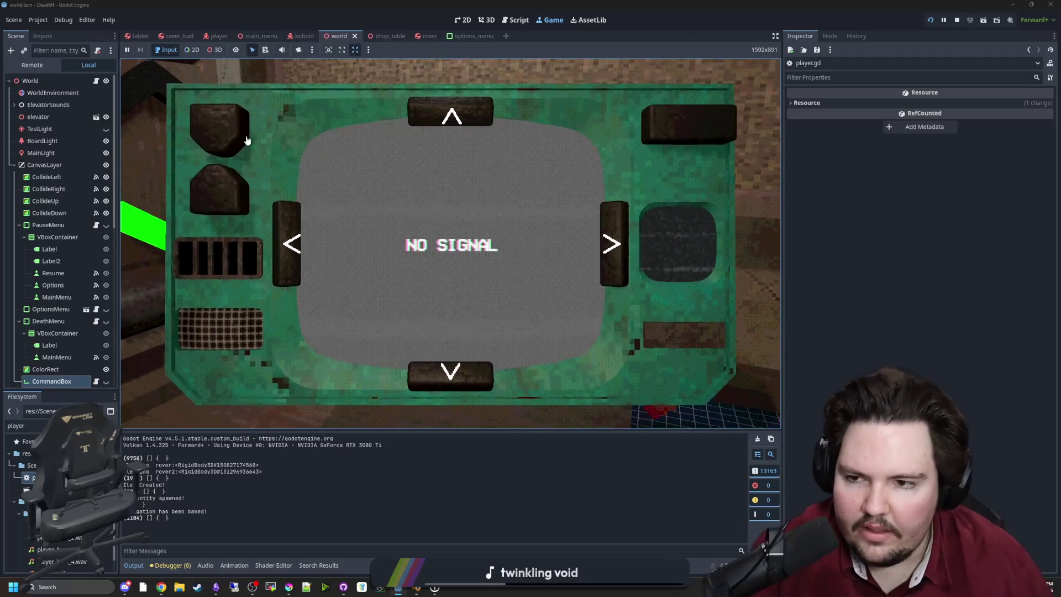
pyautogui.click(247, 140)
pyautogui.press('e')
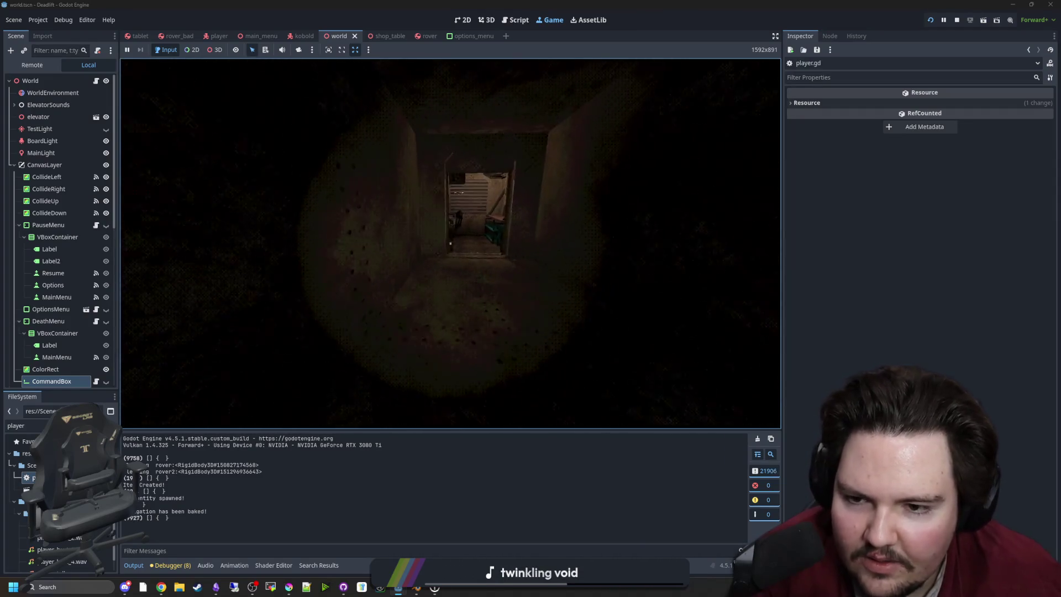
# Walk around testing zoom on the corkboard hunger note, the lights switch, and the cart.
pyautogui.press('w')
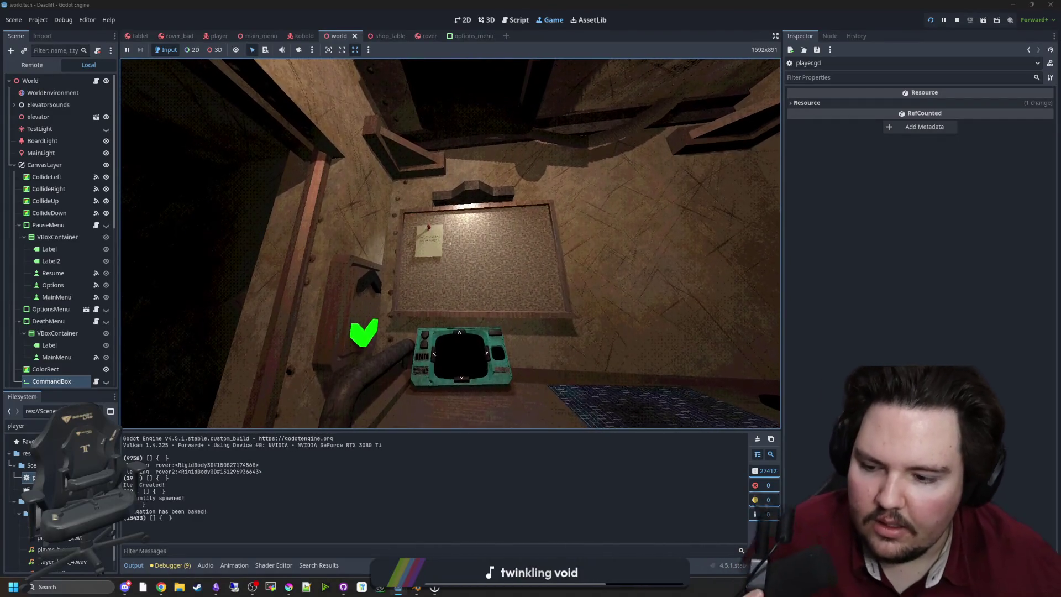
pyautogui.click(451, 243)
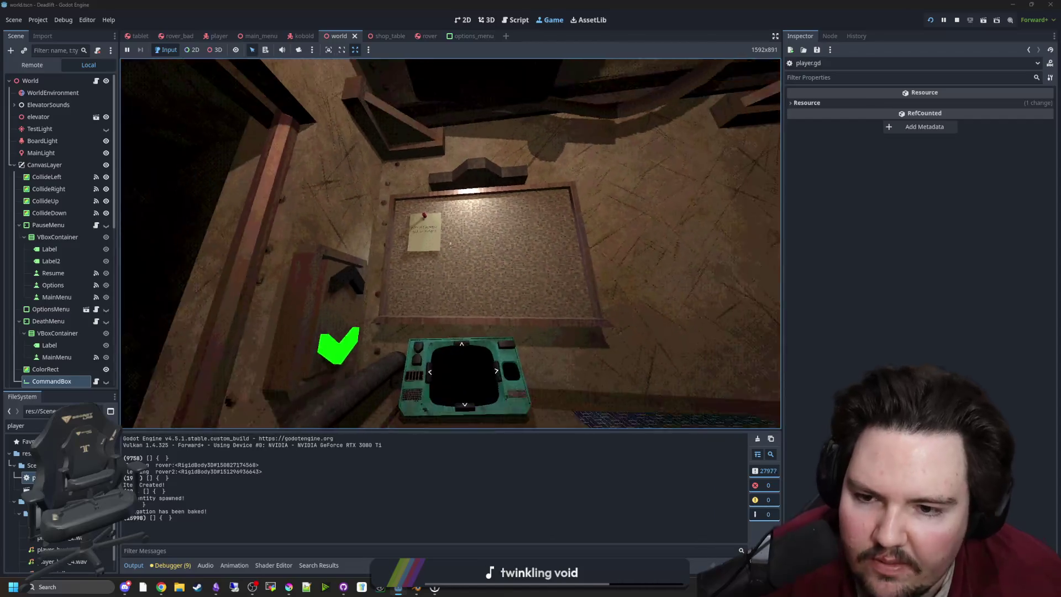
pyautogui.click(450, 244)
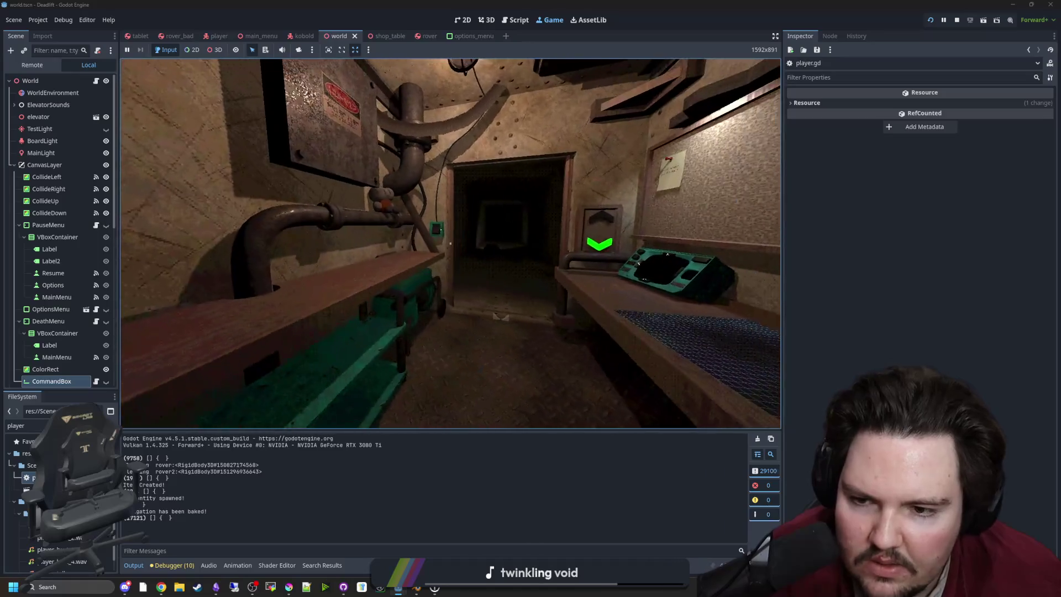
pyautogui.press('w')
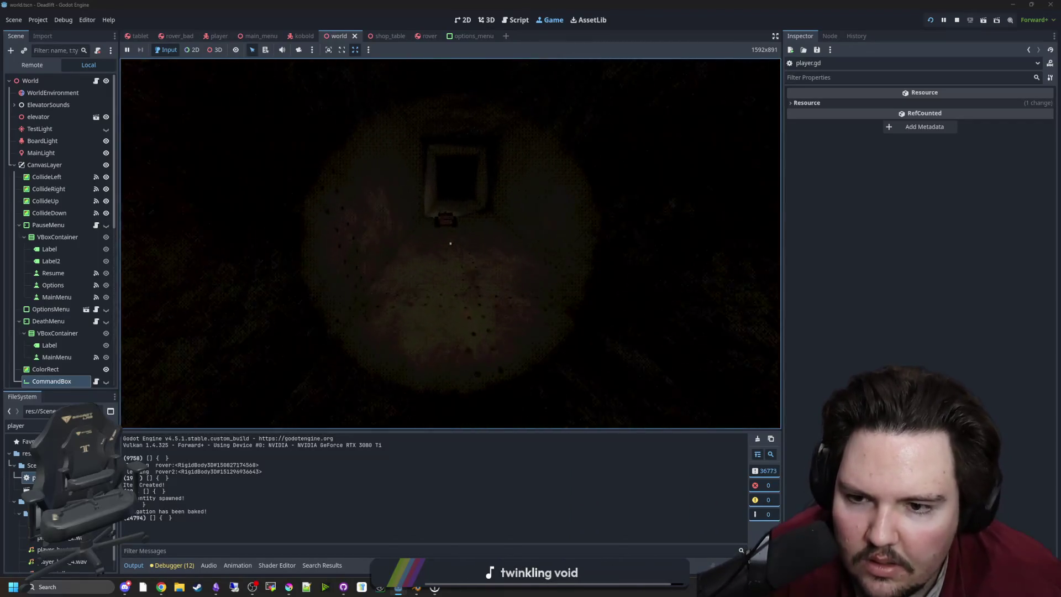
pyautogui.press('w')
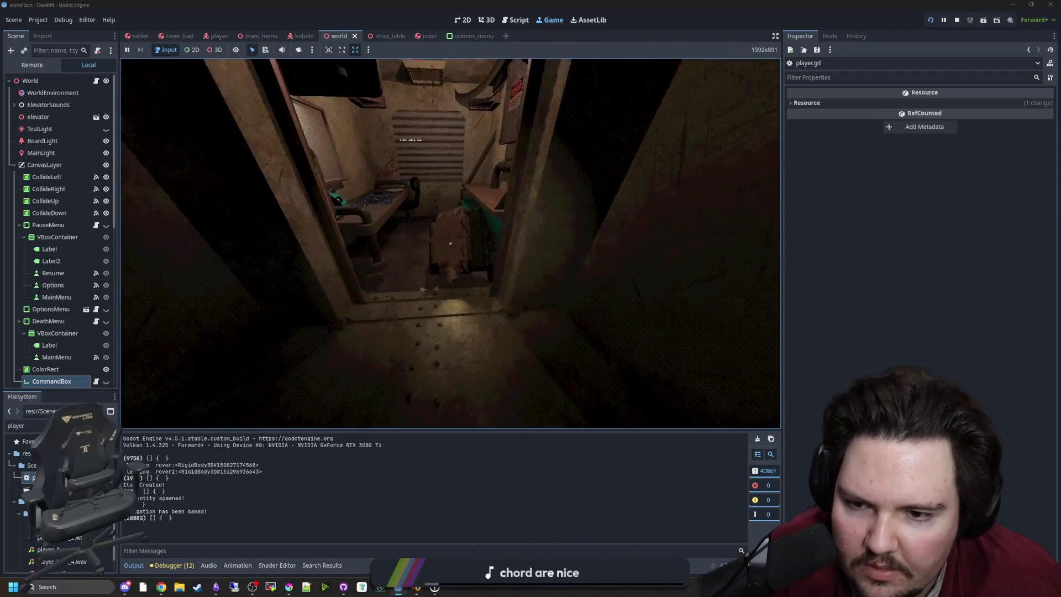
pyautogui.press('e')
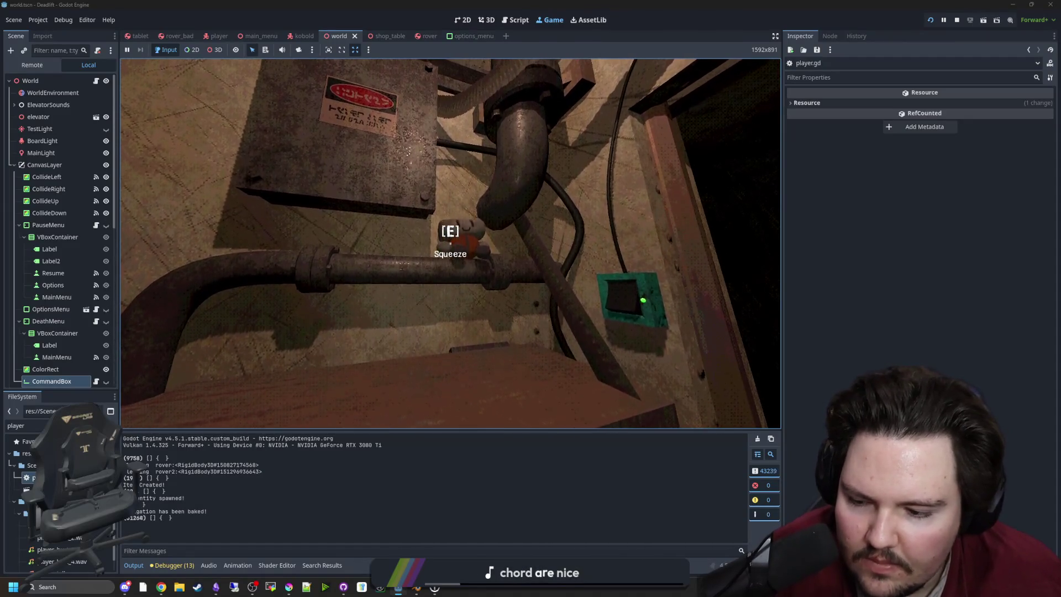
# Pause and stop the running game, then bring up the Miro board in Chrome.
pyautogui.press('Escape')
pyautogui.press('super')
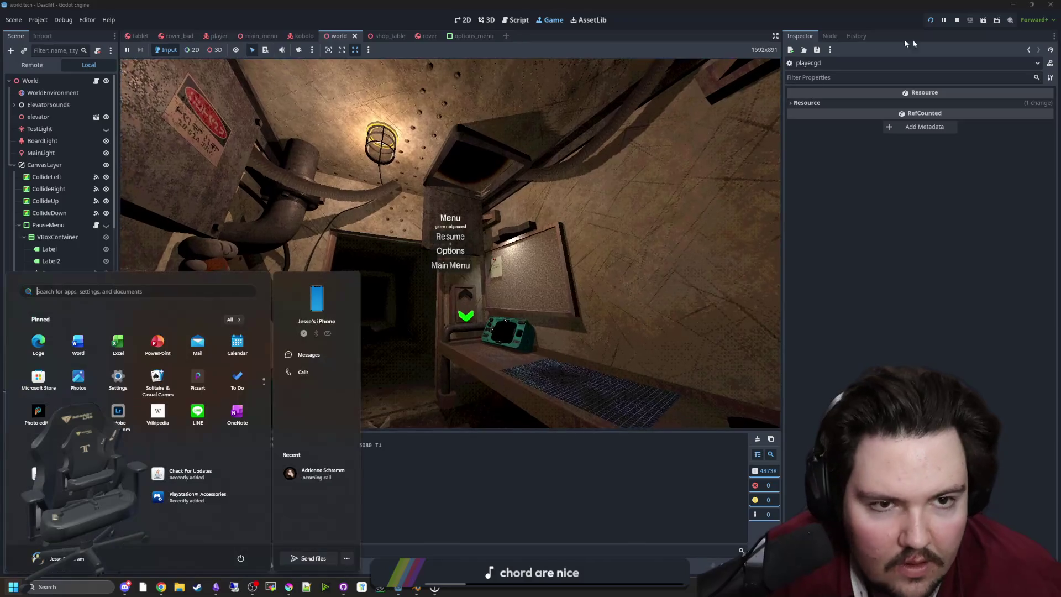
pyautogui.click(957, 19)
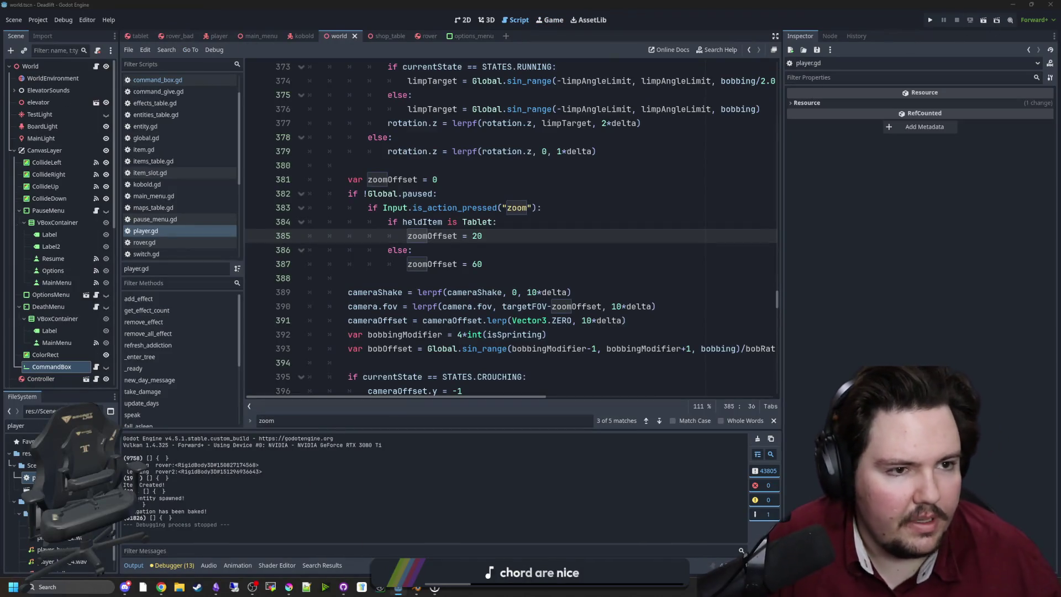
pyautogui.click(162, 587)
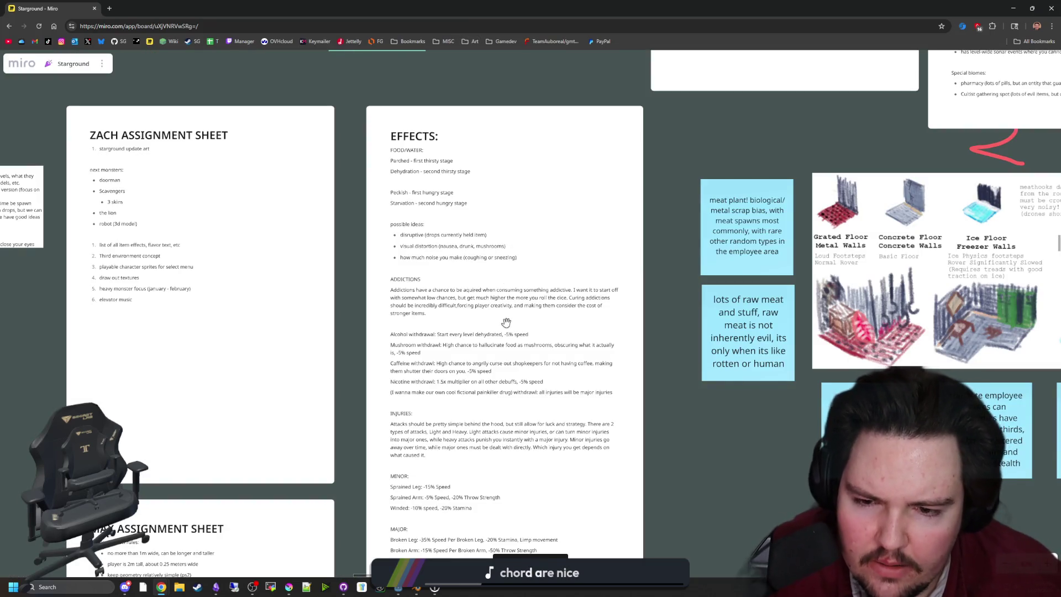
pyautogui.scroll(-3, 518, 313)
pyautogui.scroll(-4, 401, 376)
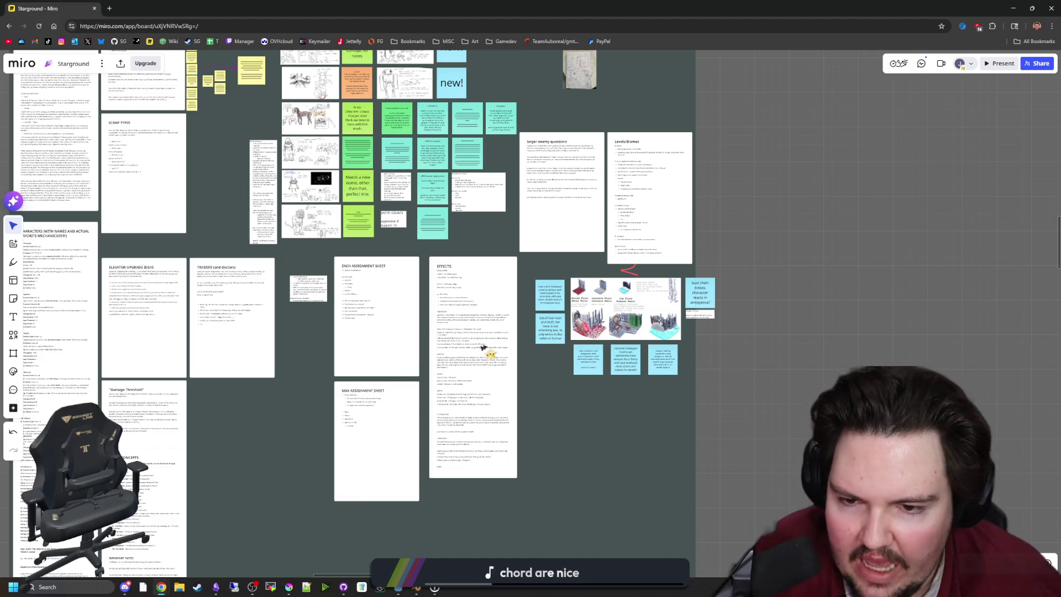
pyautogui.scroll(5, 453, 348)
pyautogui.scroll(5, 453, 347)
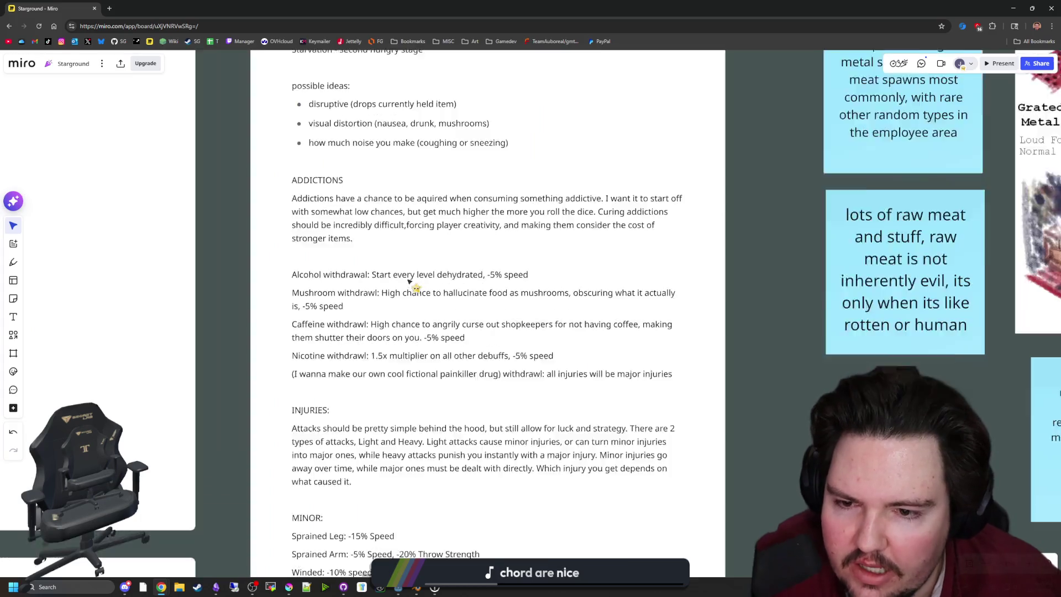
pyautogui.moveTo(544, 274); pyautogui.dragTo(298, 274)
pyautogui.click(349, 294)
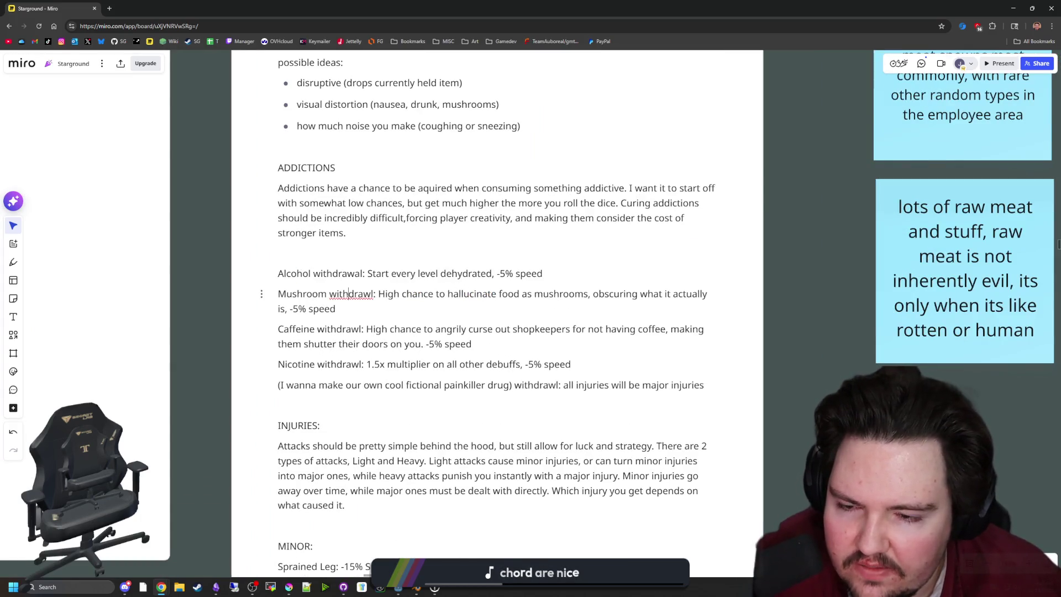
pyautogui.tripleClick(349, 294)
pyautogui.moveTo(473, 343); pyautogui.dragTo(295, 330)
pyautogui.click(346, 328)
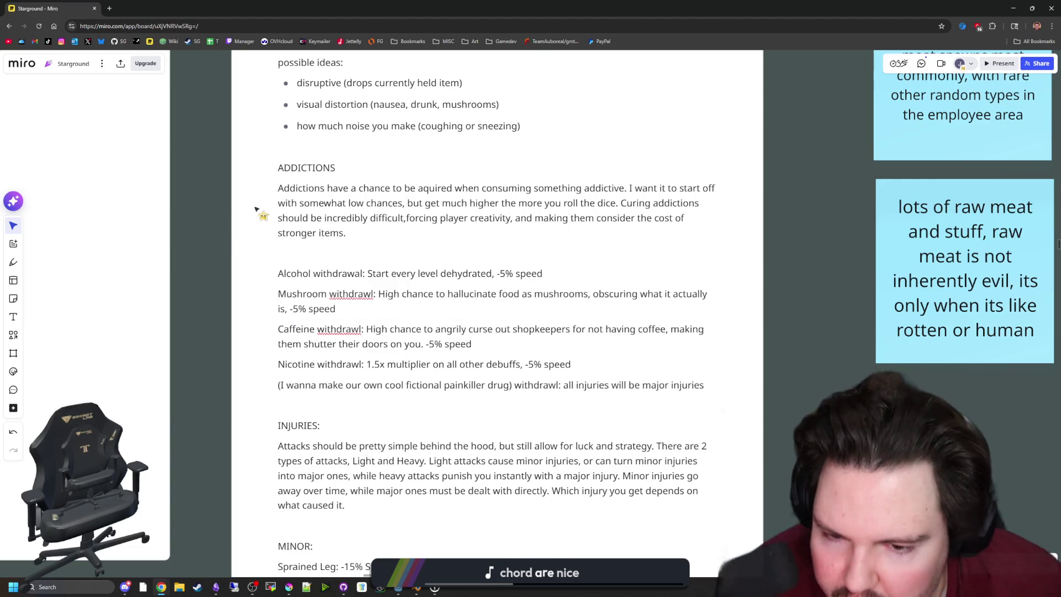